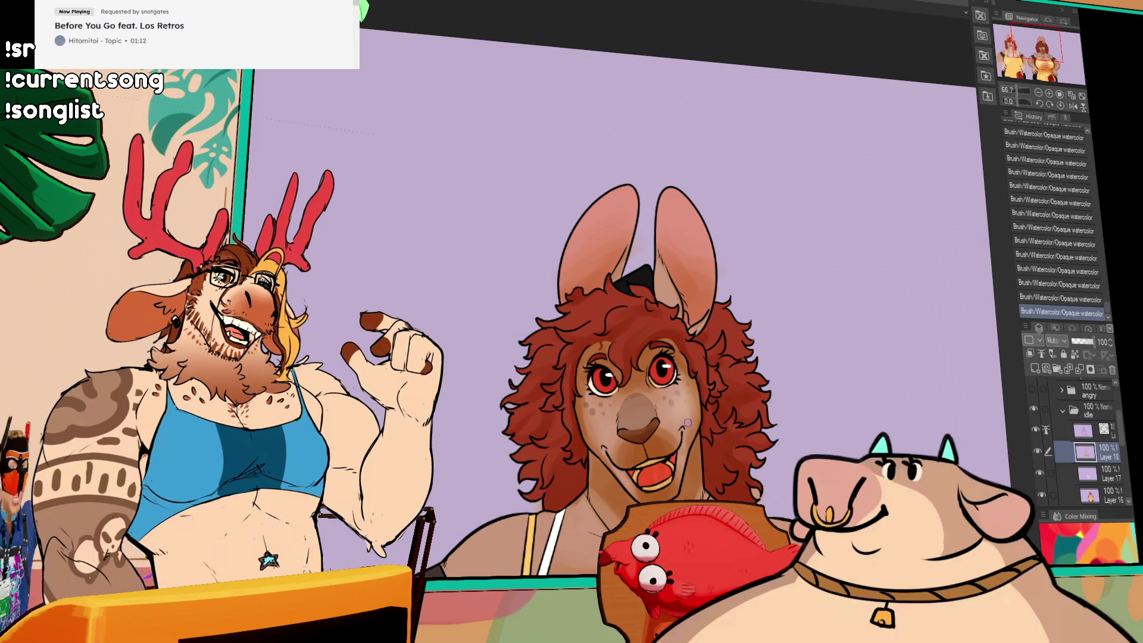
Redo the undone opaque watercolor stroke, then make Layer 16 the active layer.
key(ctrl+y)
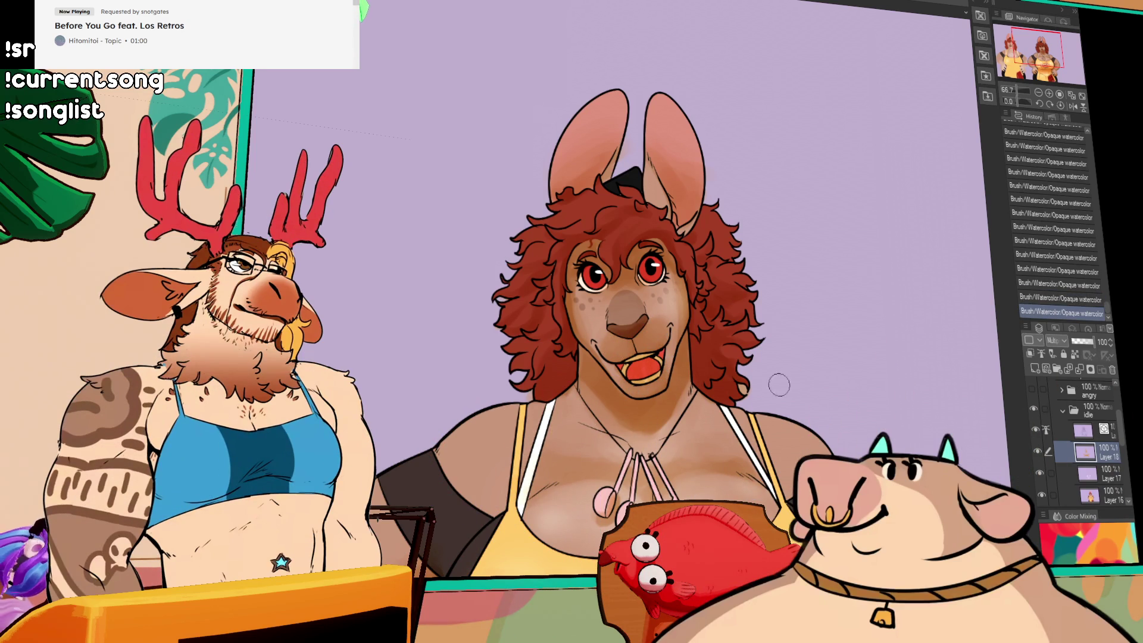
drag(779, 373, 813, 292)
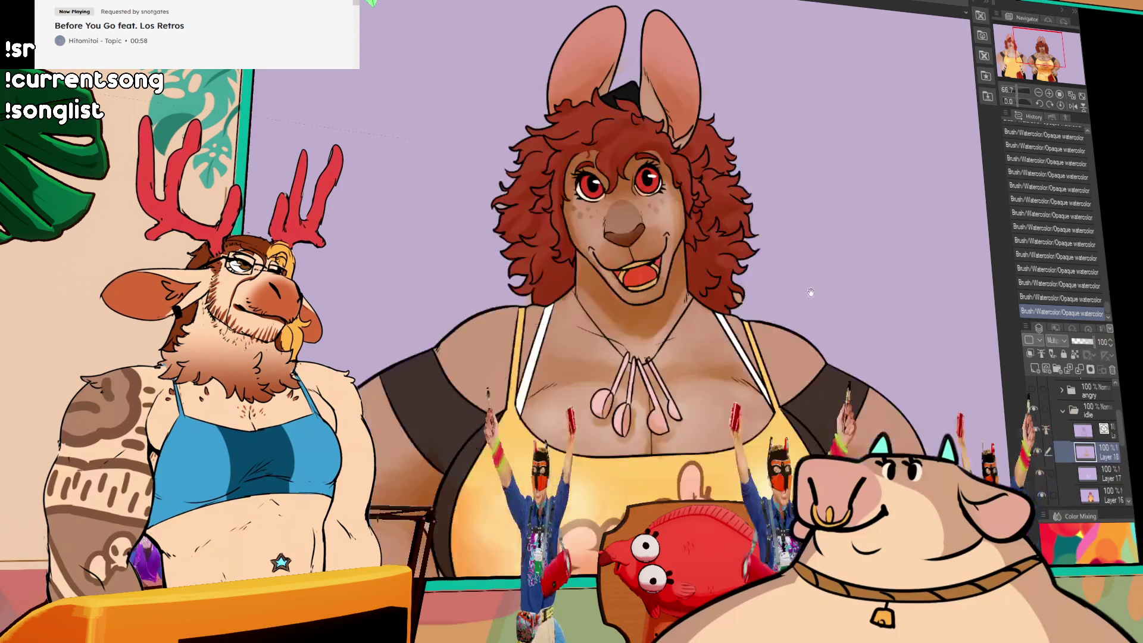
click(1094, 495)
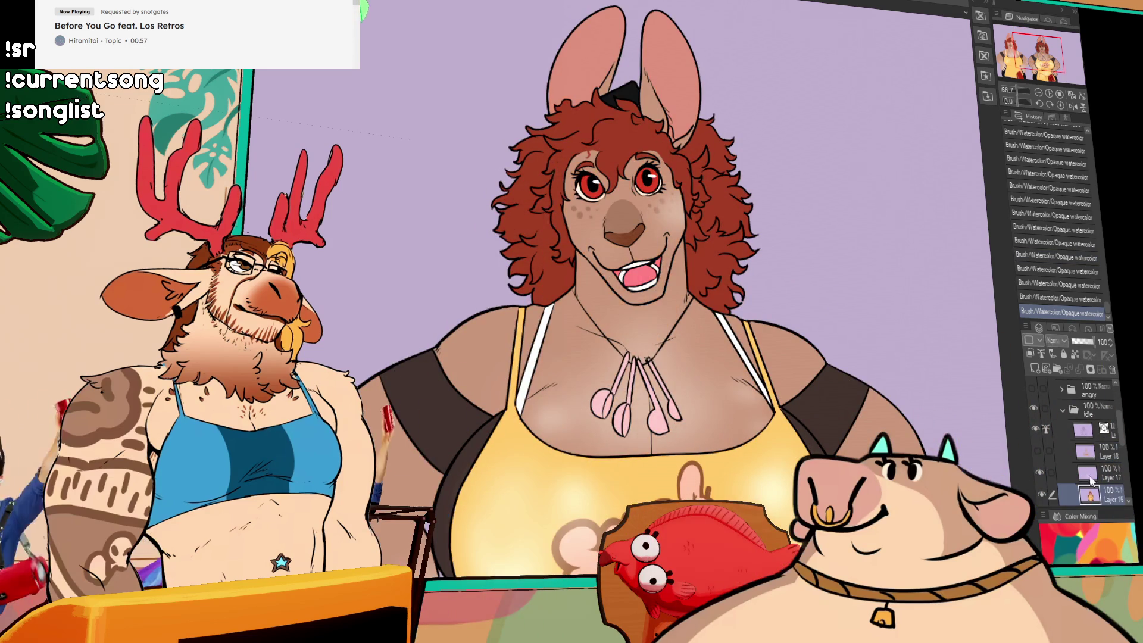
scroll(589, 288, up, 4)
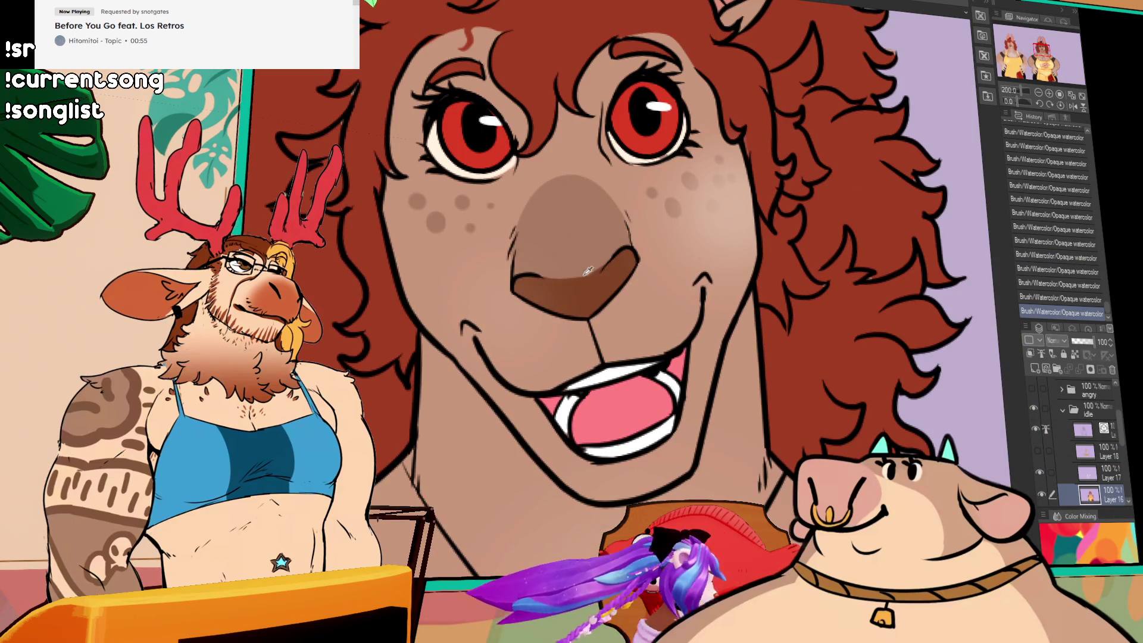
With the Sin Brush pen, draw small dark lines along the kangaroo's lower lip.
key(p)
drag(536, 407, 561, 450)
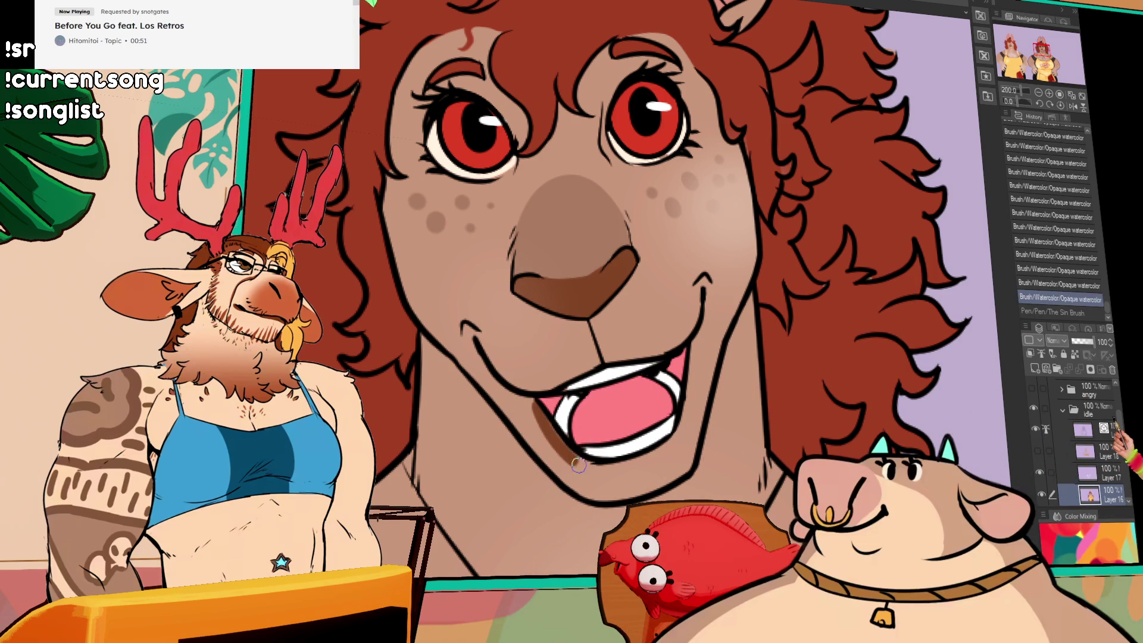
key(ctrl+z)
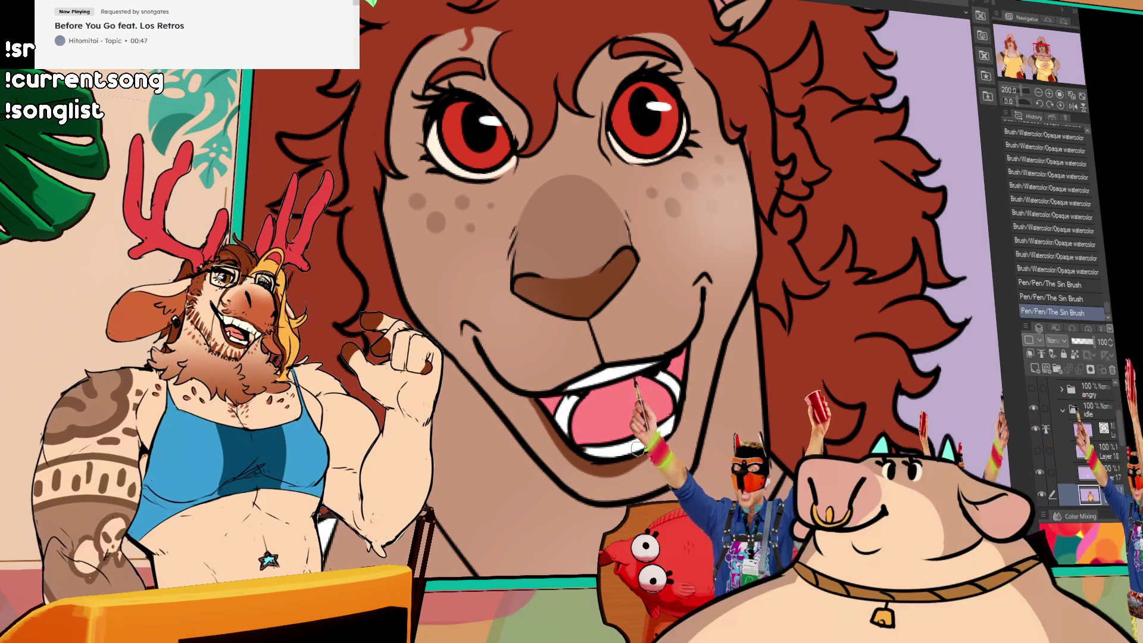
drag(598, 465, 624, 465)
drag(622, 467, 639, 446)
Add small dark strokes at the mouth corners, undoing the ones that miss.
drag(678, 381, 688, 355)
key(ctrl+z)
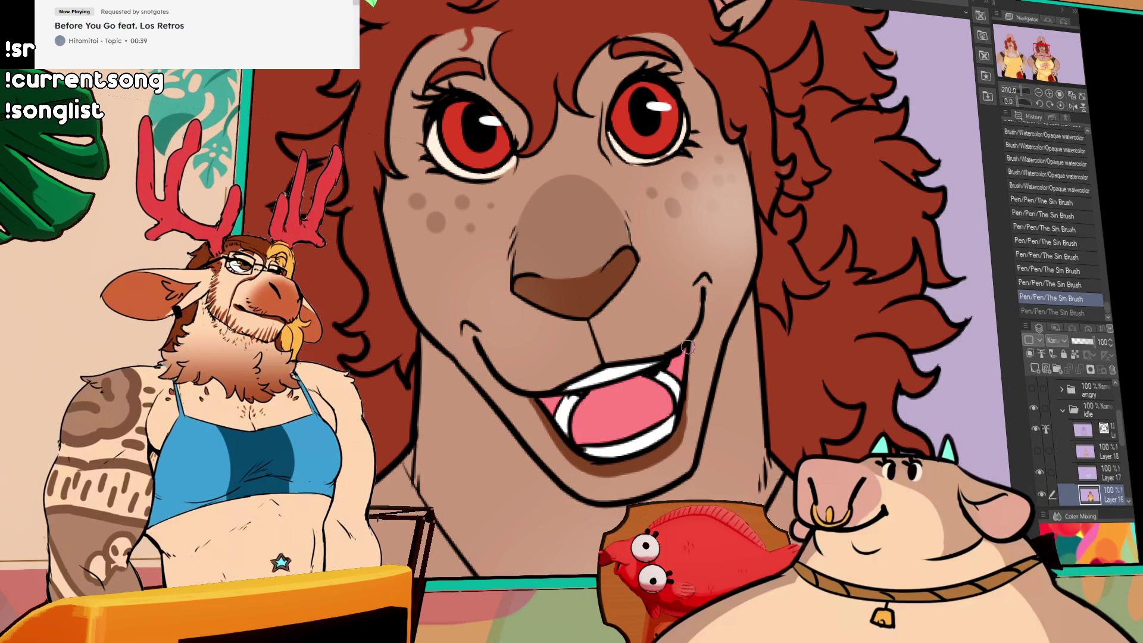
drag(678, 437, 690, 352)
key(ctrl+z)
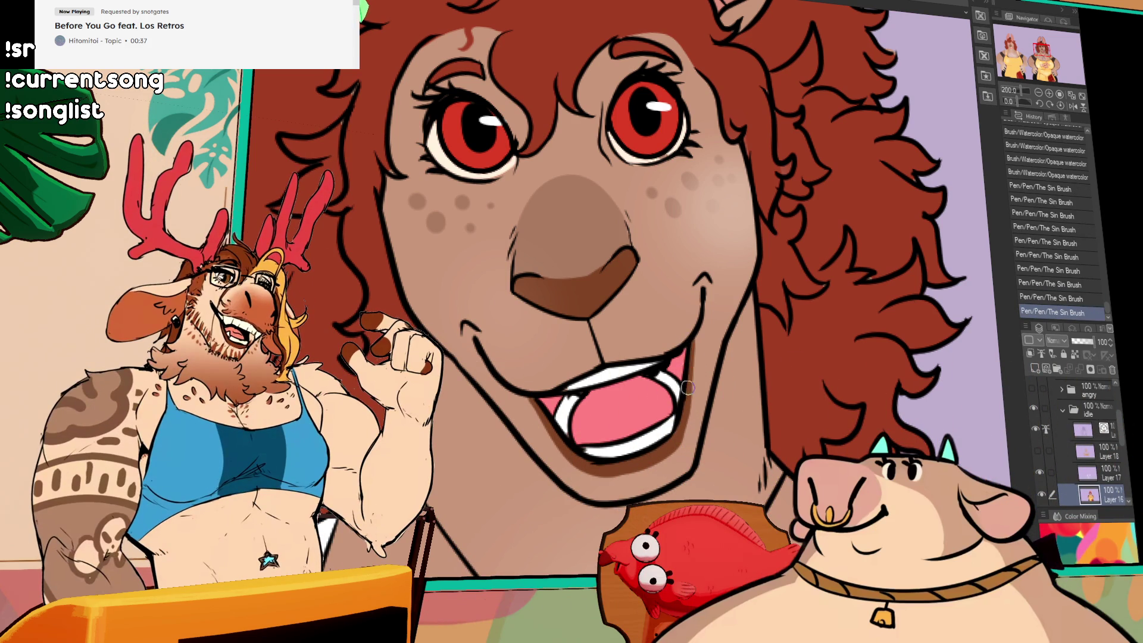
drag(538, 408, 528, 394)
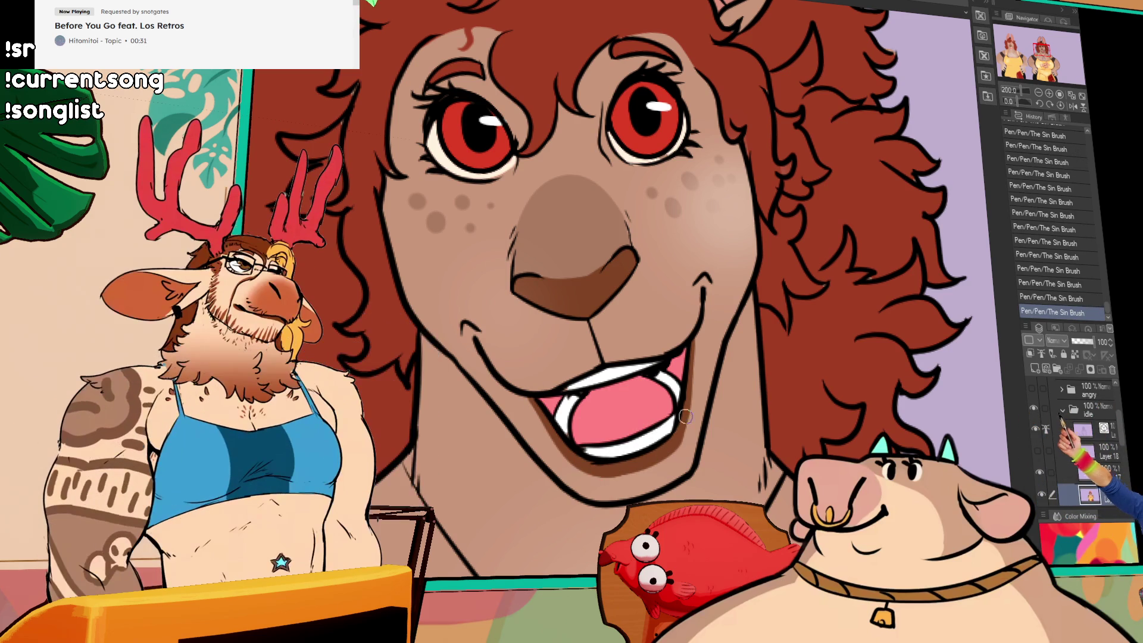
On the idle folder's top layer, connect the mouth-corner line into one vector stroke.
click(1083, 430)
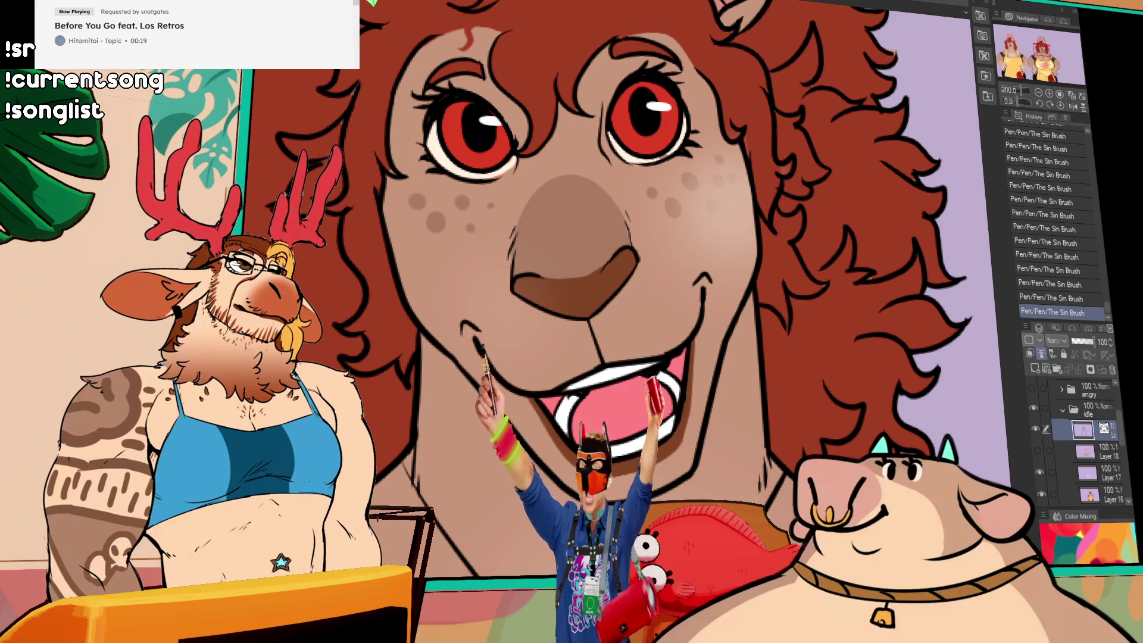
mouse_move(686, 367)
mouse_down()
mouse_move(652, 358)
mouse_move(671, 353)
mouse_up()
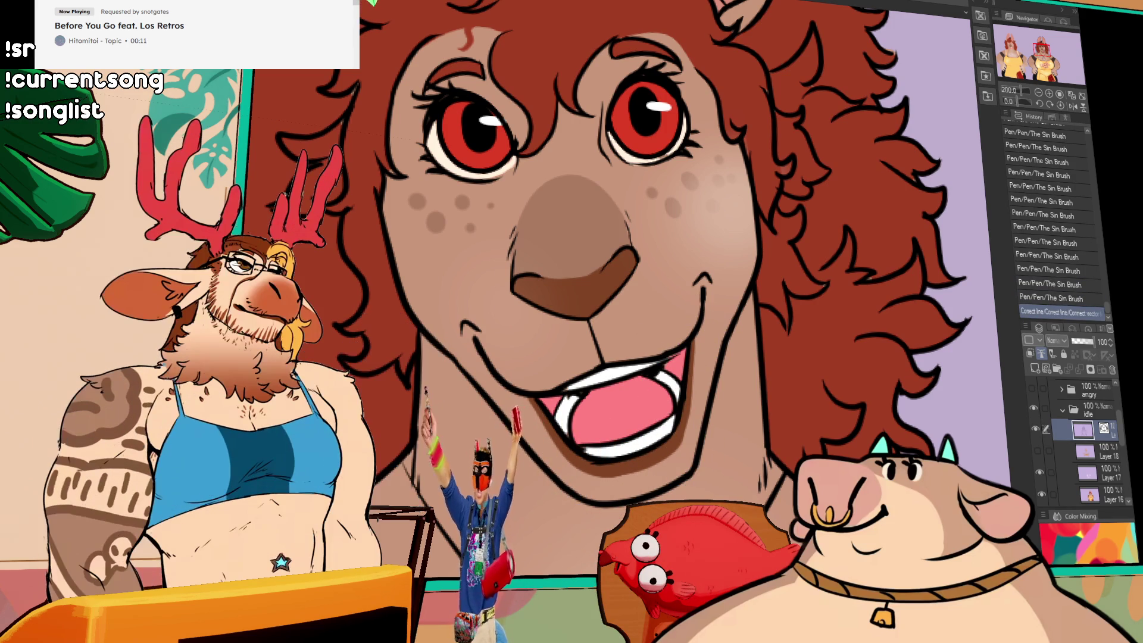
drag(679, 356, 677, 338)
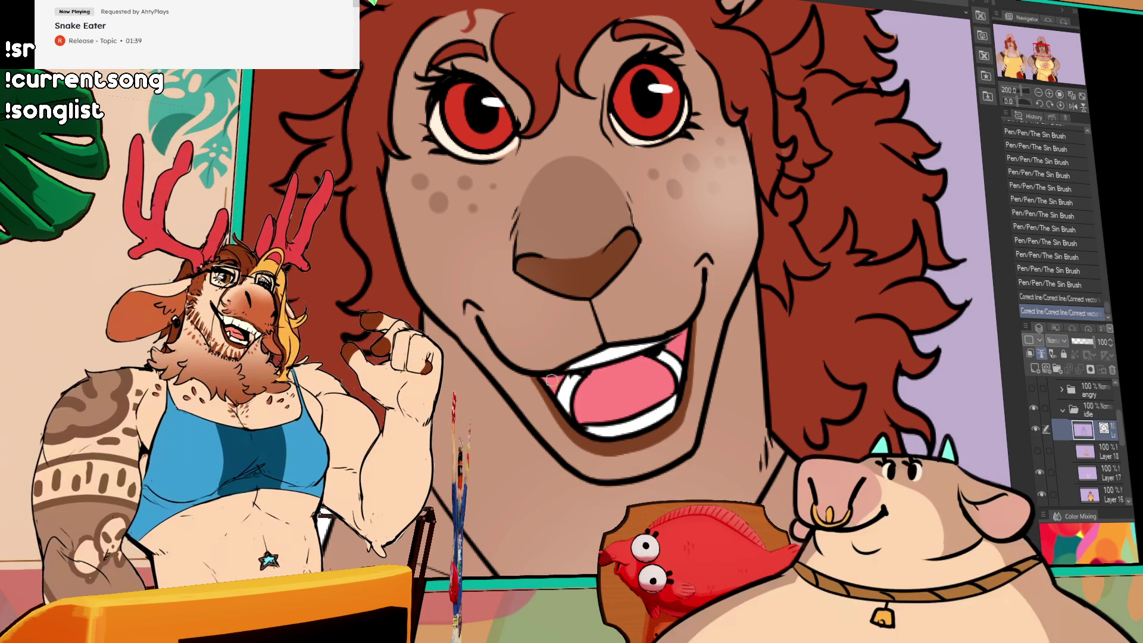
Paint a white lower-lip highlight on Layer 16 and make Layer 18 visible again.
click(1100, 489)
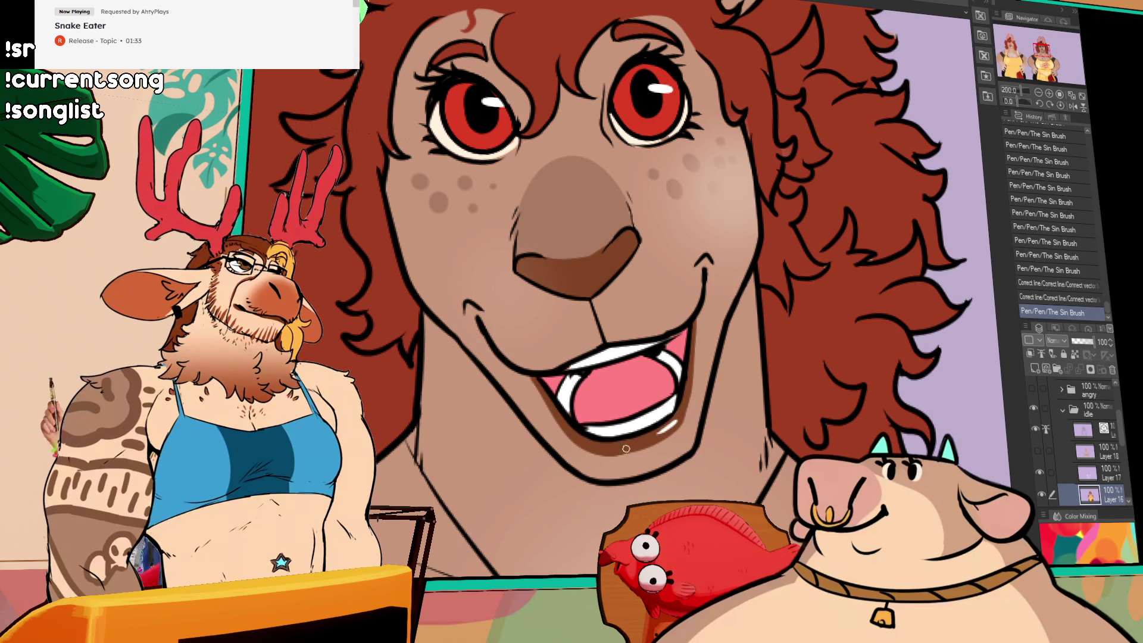
drag(609, 445, 594, 447)
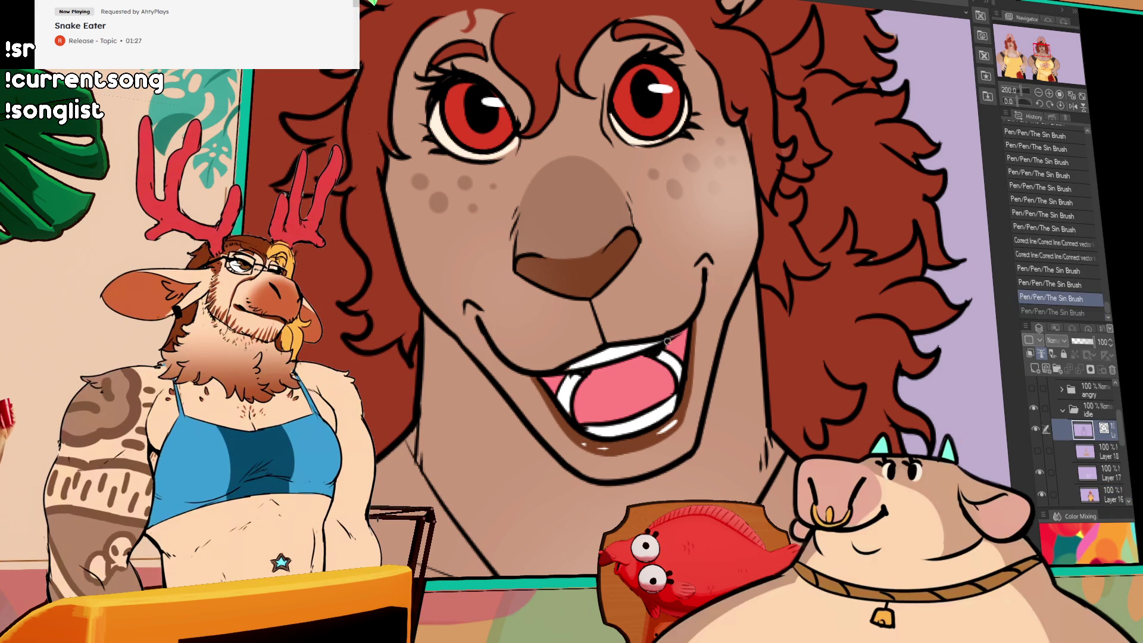
drag(895, 298, 879, 319)
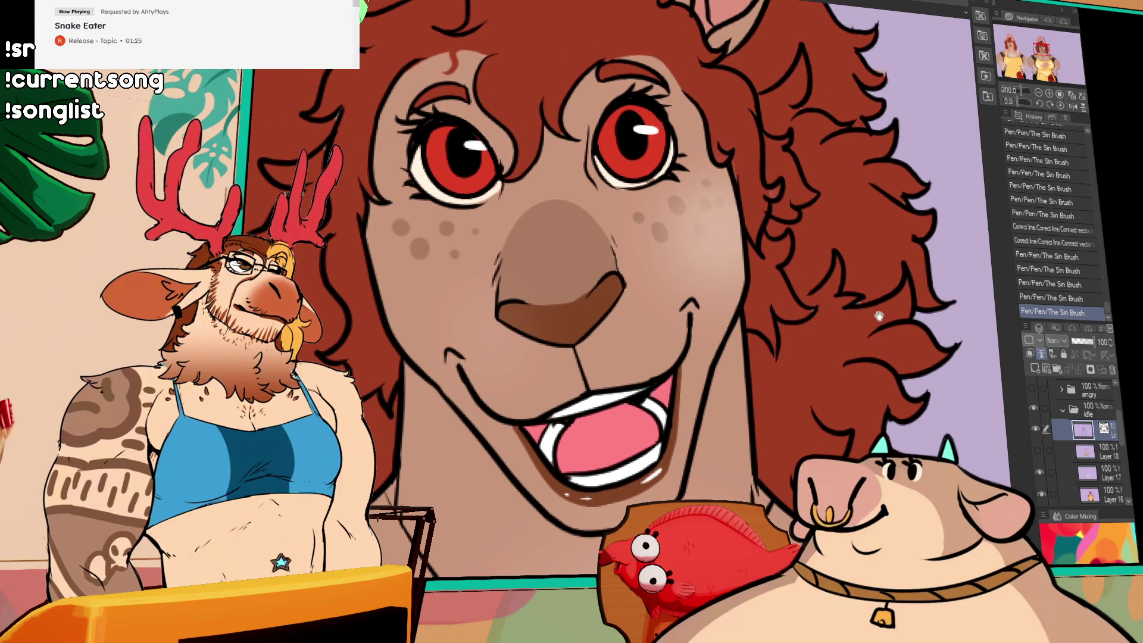
click(1040, 451)
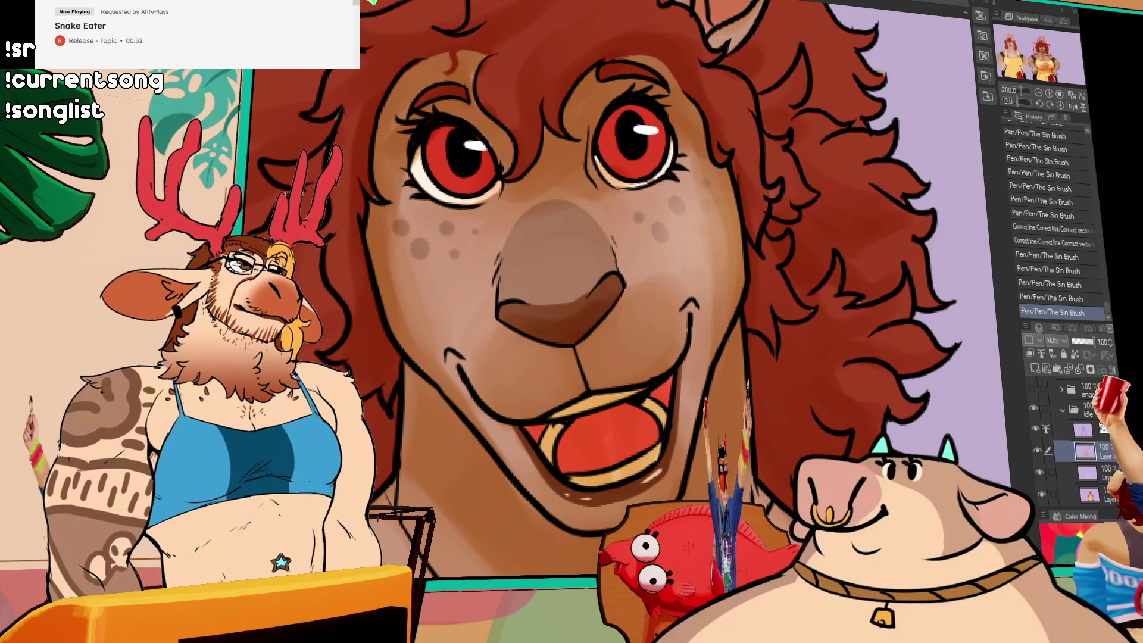
scroll(515, 207, down, 8)
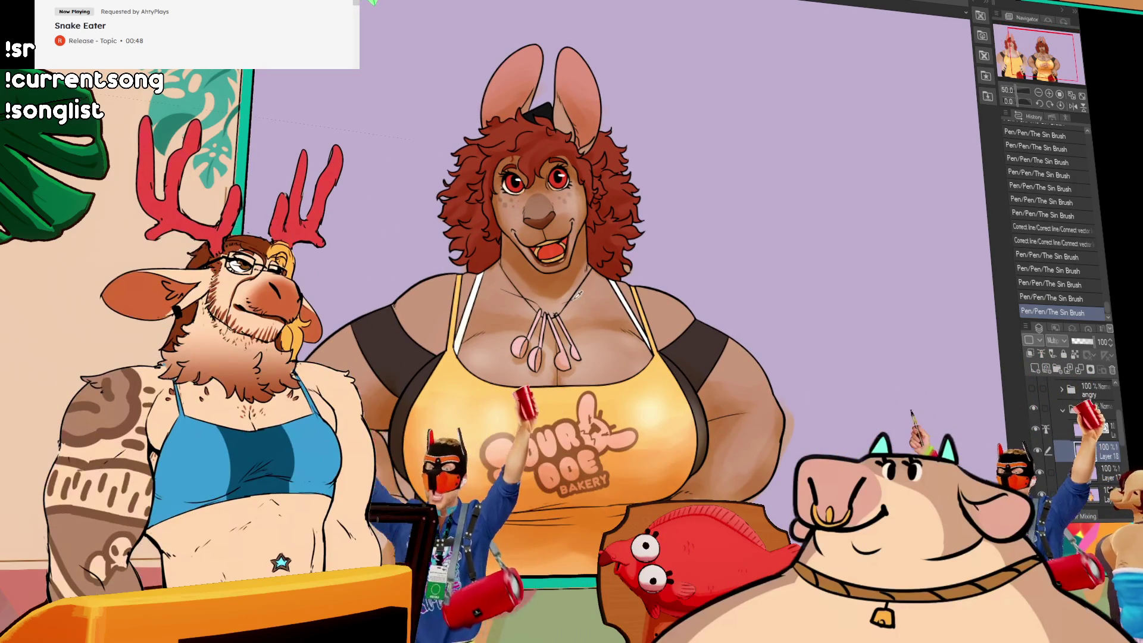
Scroll the view over the inked, flat-coloured kangaroo figure.
scroll(516, 206, up, 1)
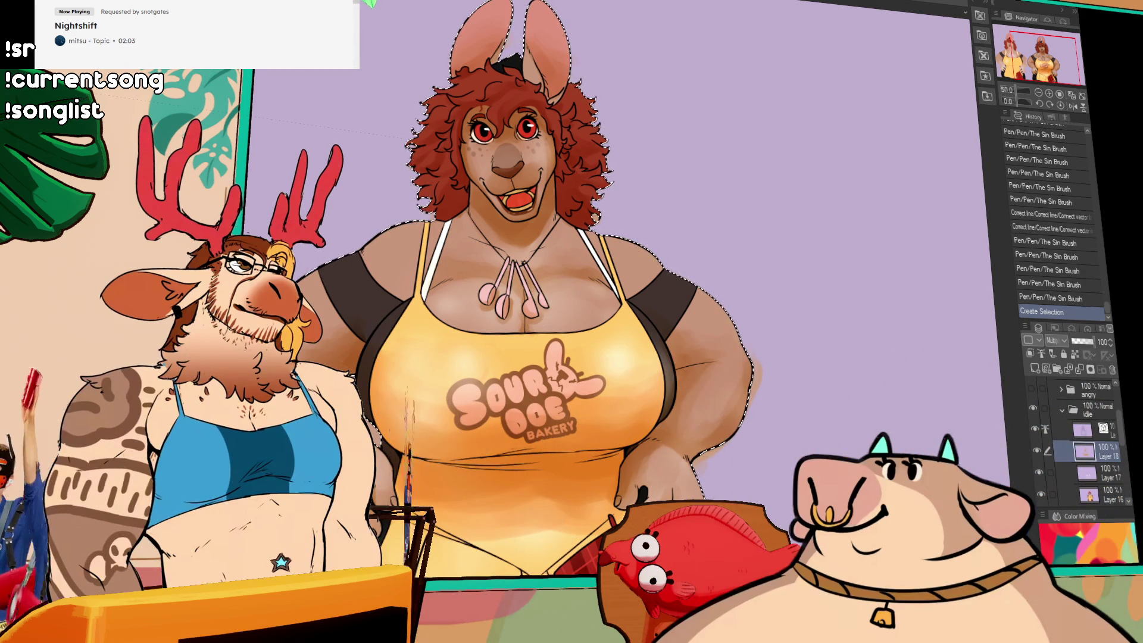
Shade the kangaroo's arm with opaque watercolor strokes, checking them with undo and redo.
drag(699, 432, 686, 442)
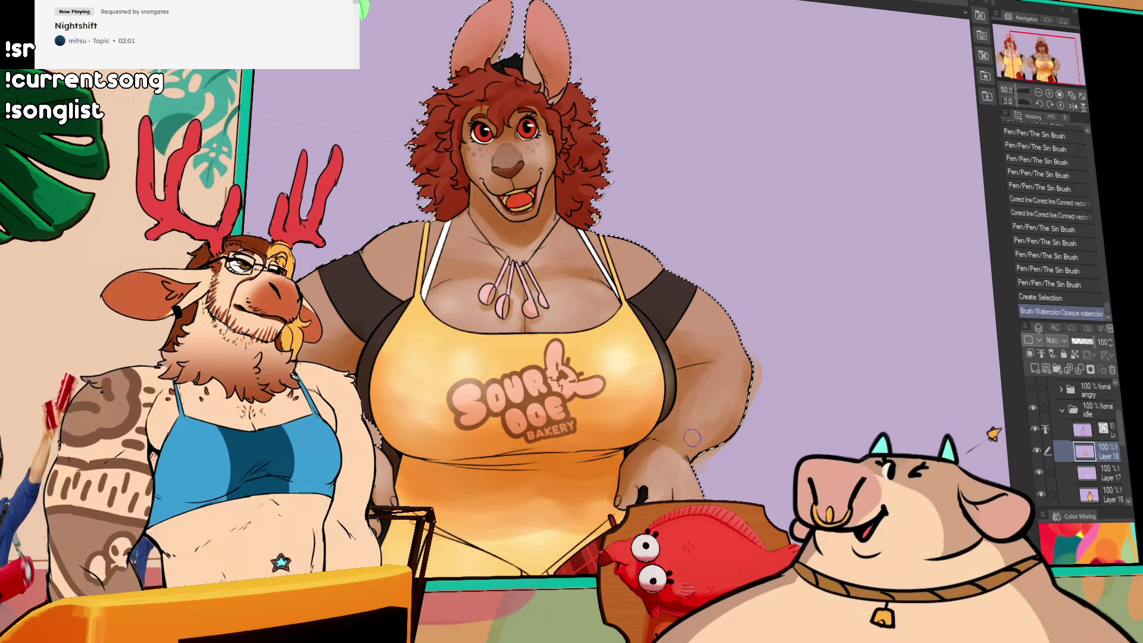
mouse_move(740, 413)
mouse_down()
mouse_move(694, 442)
mouse_move(724, 410)
mouse_move(709, 419)
mouse_up()
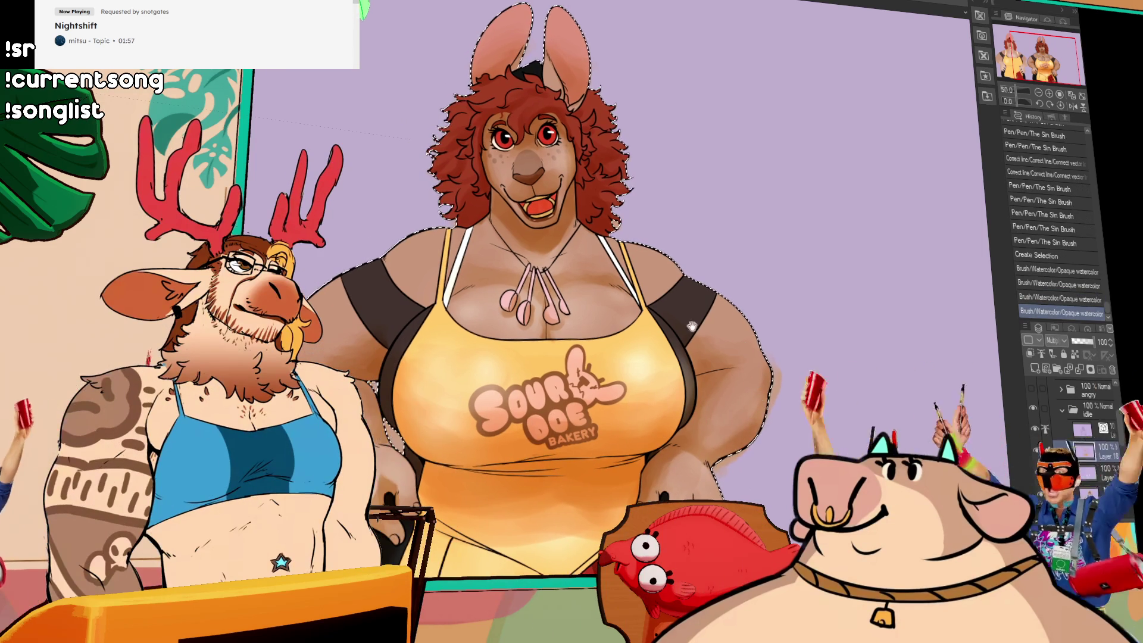
key(ctrl+z)
key(ctrl+y)
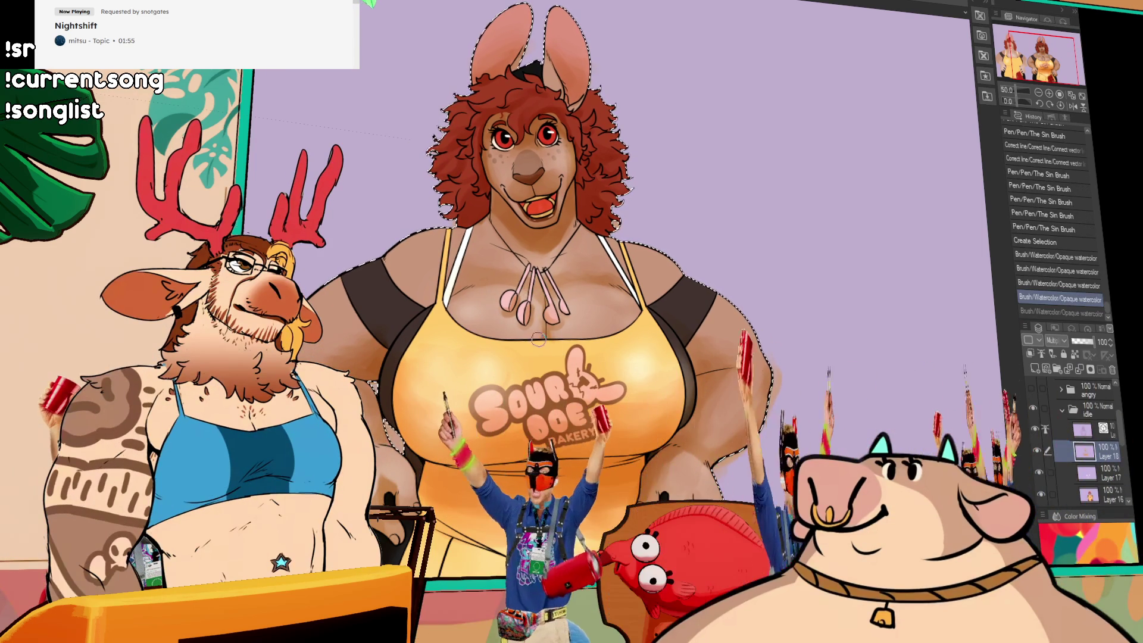
drag(701, 328, 704, 354)
key(ctrl+z)
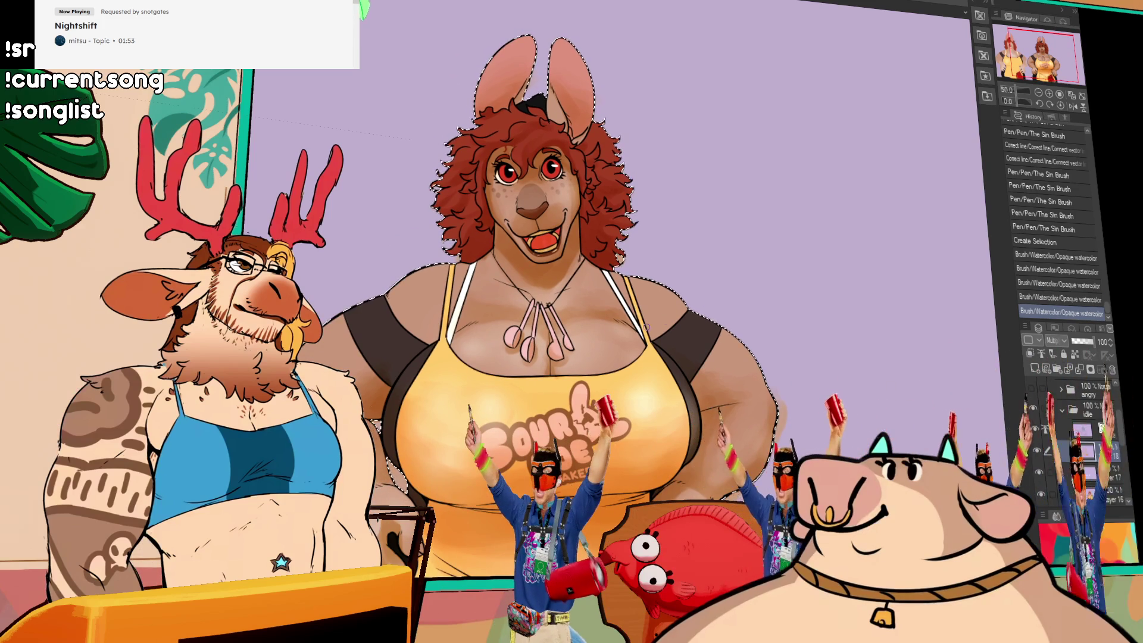
key(ctrl+y)
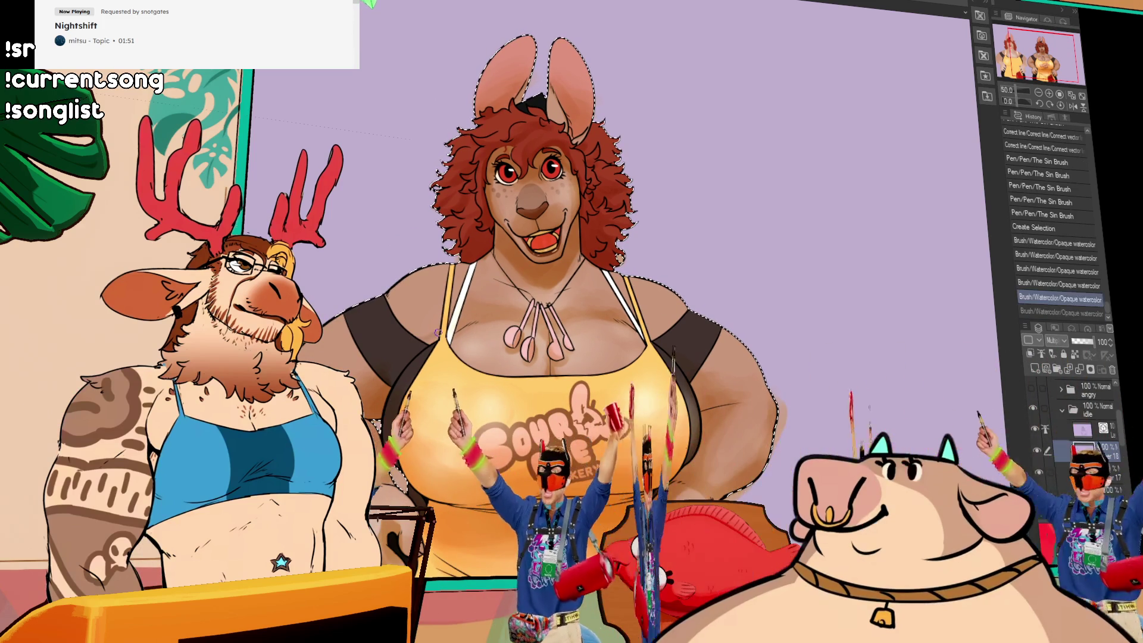
Add a few more watercolor strokes, then undo the last three brush strokes.
drag(435, 337, 440, 321)
mouse_move(440, 320)
mouse_down()
mouse_move(446, 305)
mouse_move(436, 325)
mouse_up()
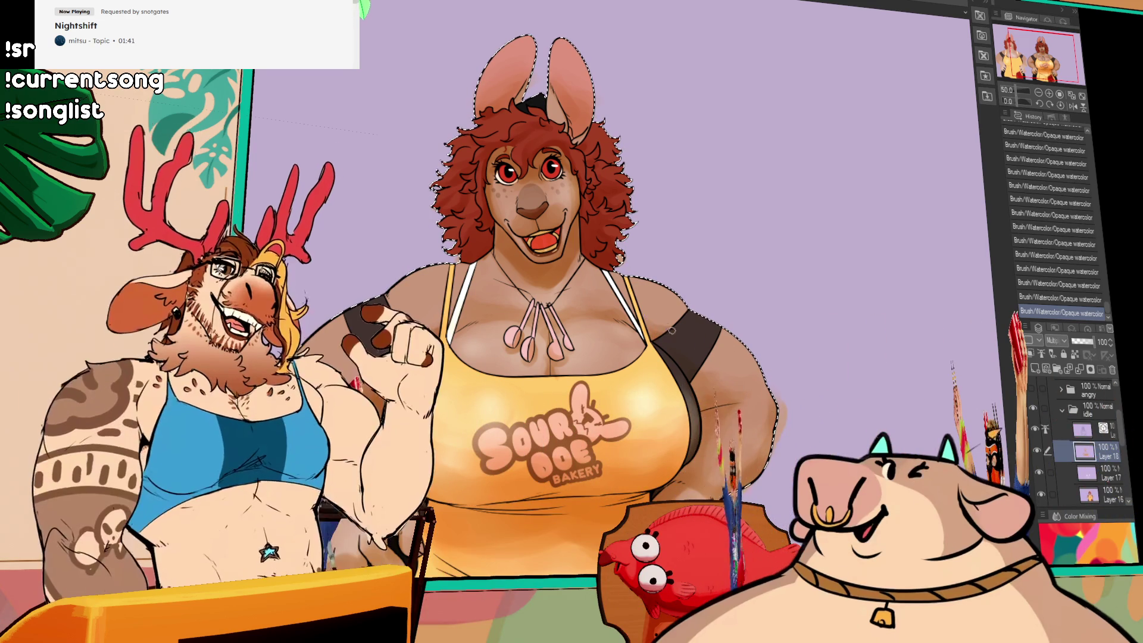
drag(670, 352, 680, 352)
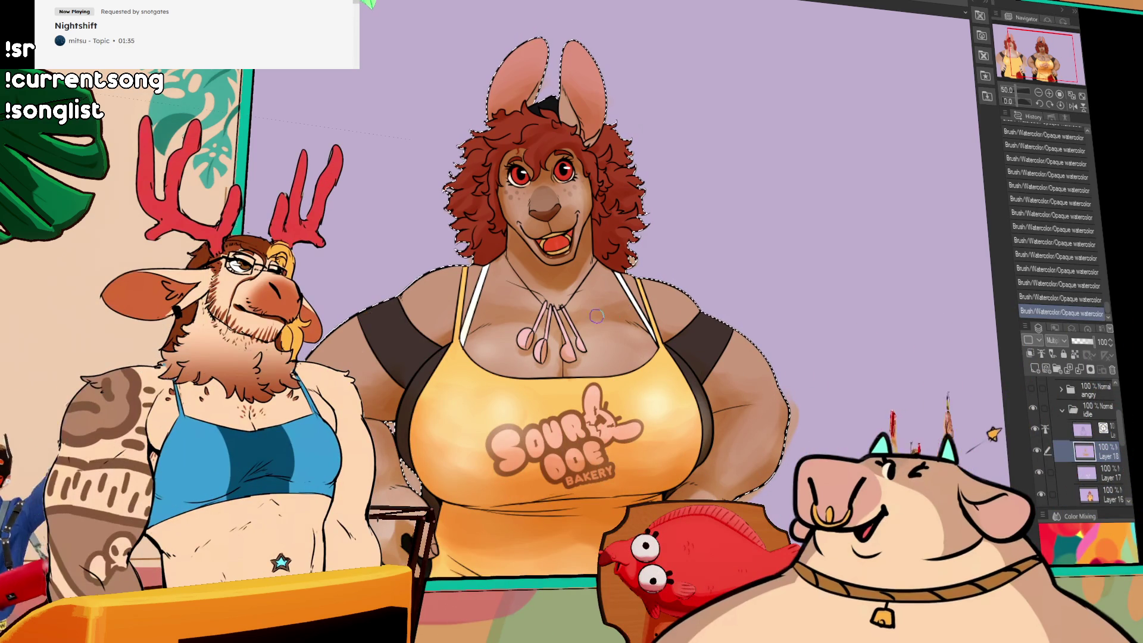
key(ctrl+z)
key(ctrl+z)
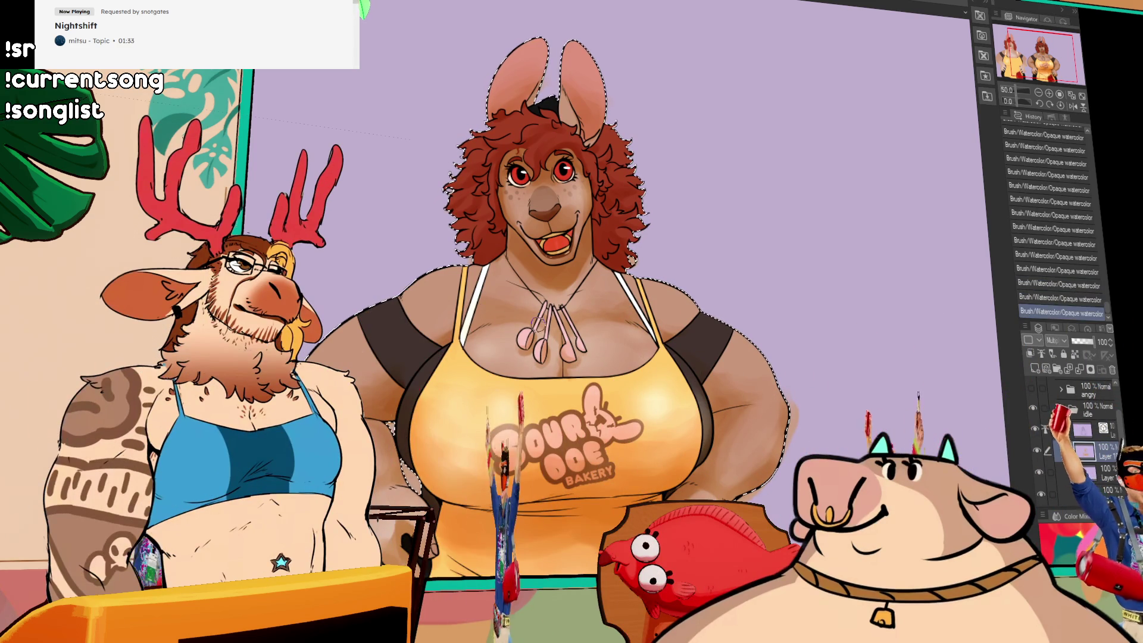
key(ctrl+z)
scroll(654, 315, up, 1)
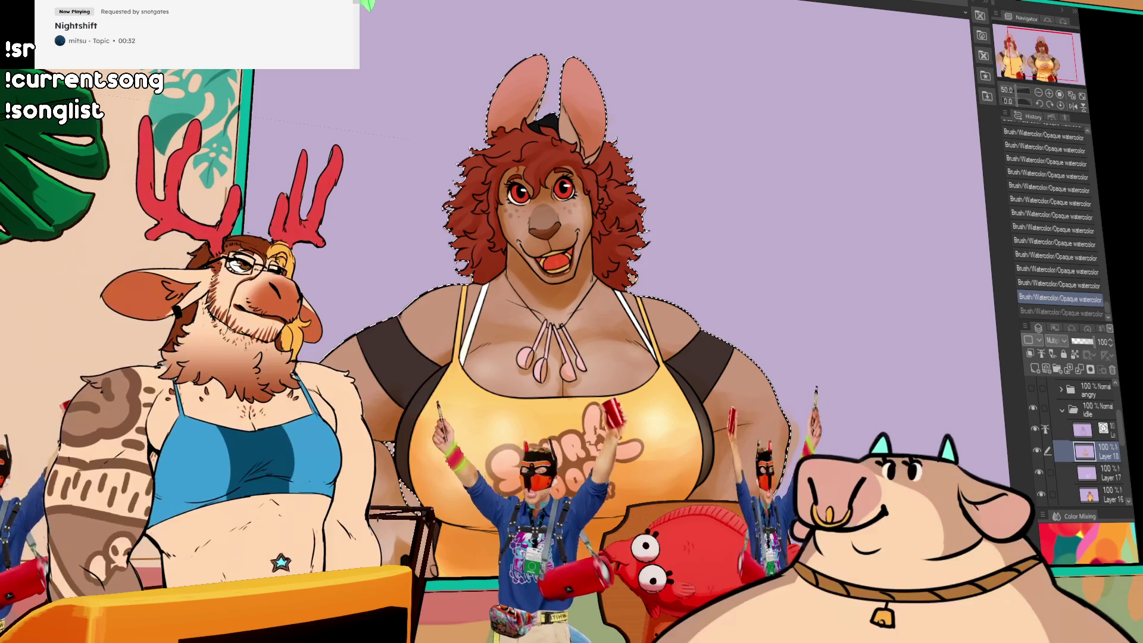
Paste the lion meme image, look it over, then delete its layer.
key(ctrl+v)
key(ctrl+d)
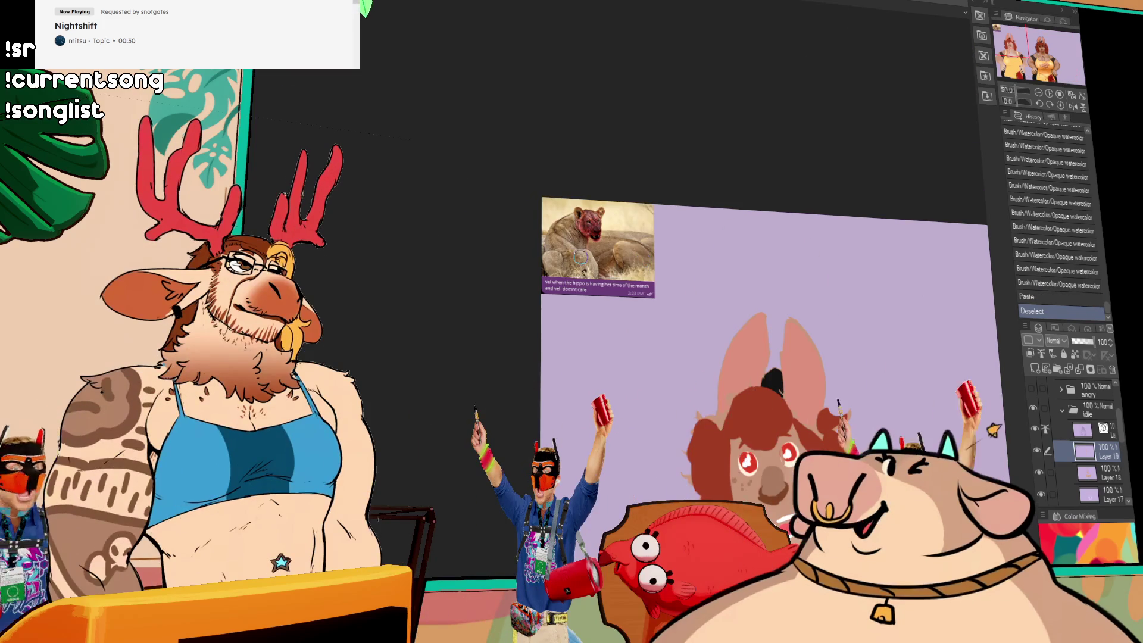
scroll(643, 260, up, 6)
mouse_move(602, 288)
mouse_down()
mouse_move(620, 306)
mouse_move(626, 348)
mouse_up()
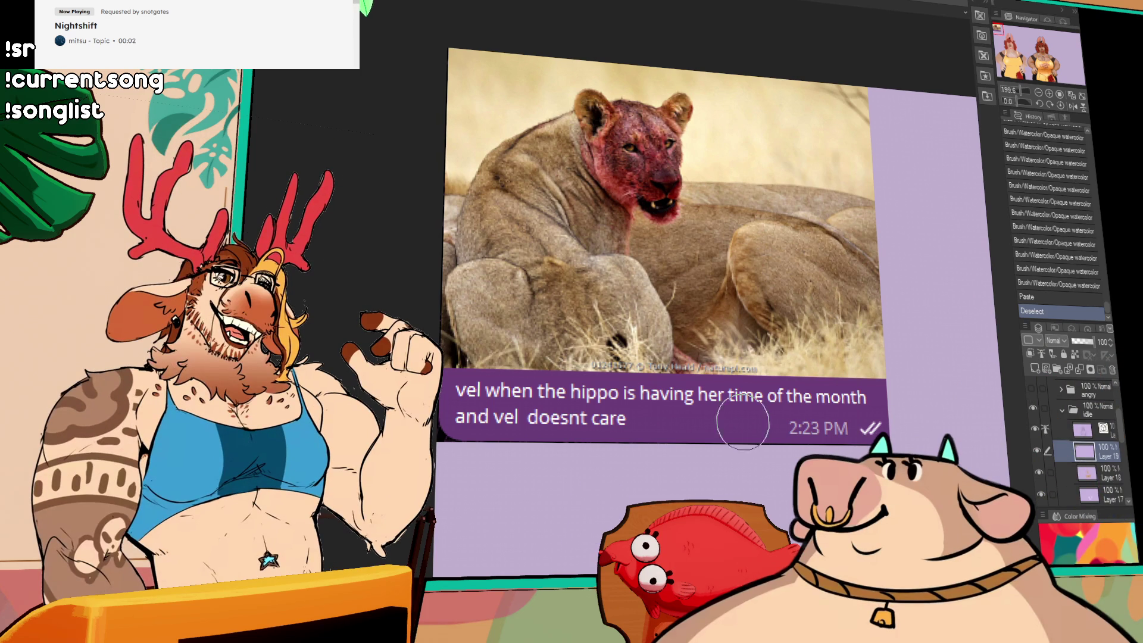
click(1111, 370)
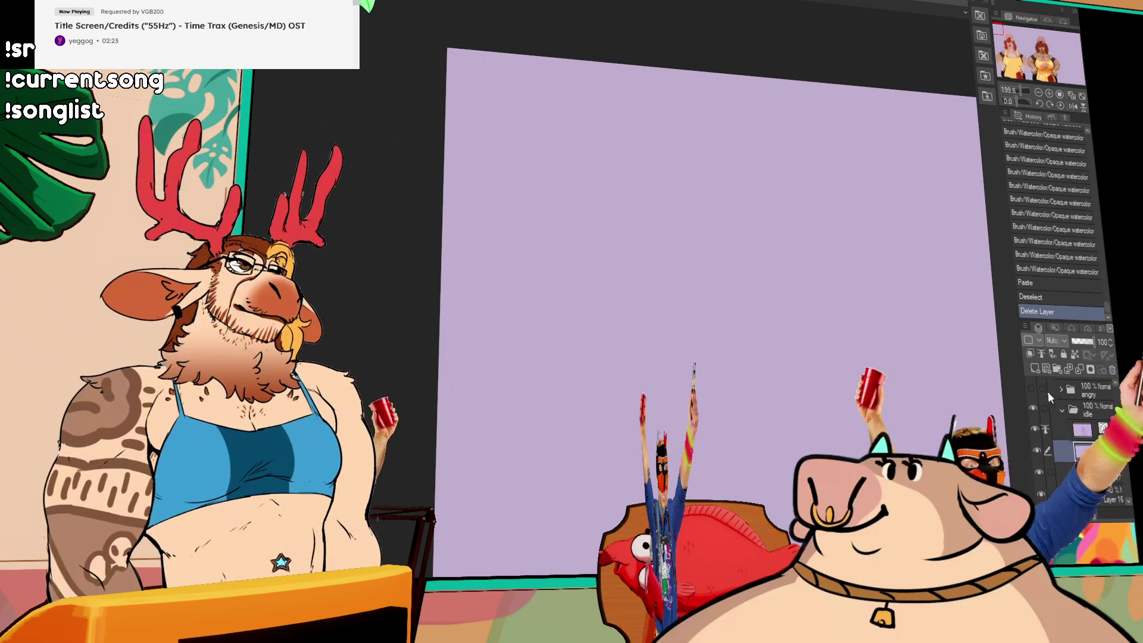
Center the kangaroo woman at 66.7% zoom and redo the undone pen stroke.
scroll(826, 419, down, 5)
drag(826, 418, 286, 147)
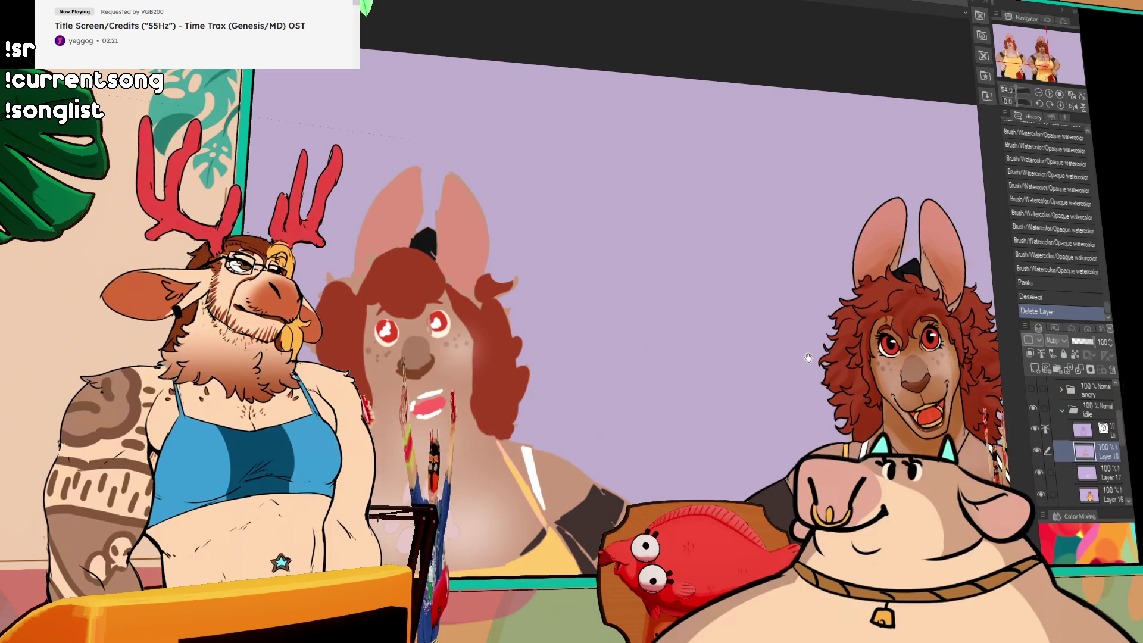
drag(810, 357, 483, 262)
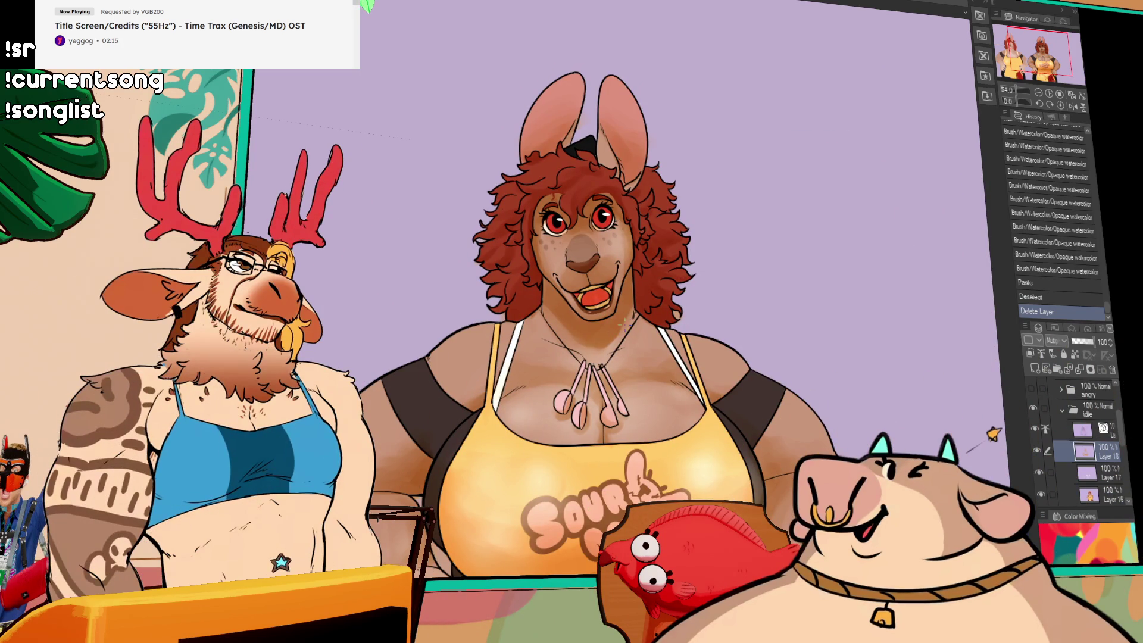
click(1048, 93)
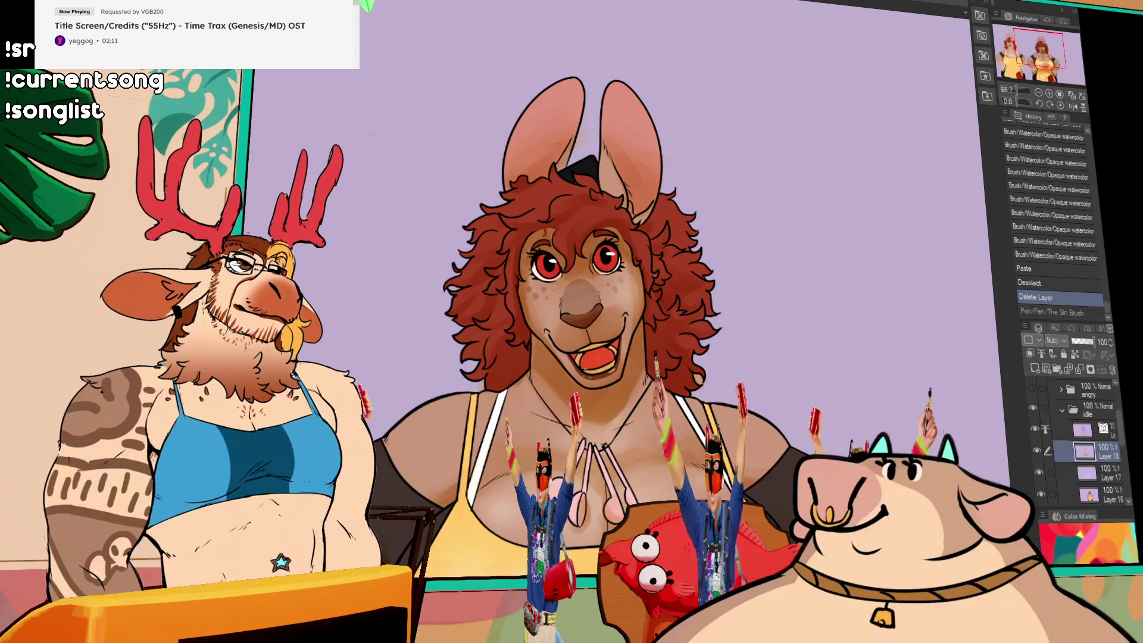
key(ctrl+y)
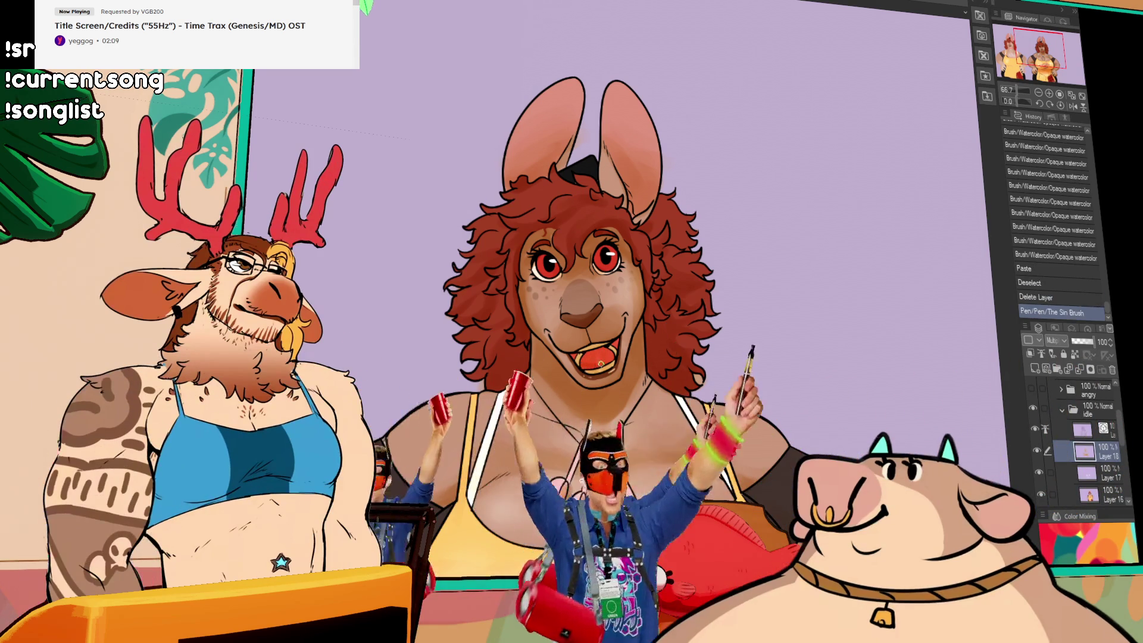
Redo two Sin Brush pen strokes, then undo the last two again.
key(ctrl+y)
key(ctrl+y)
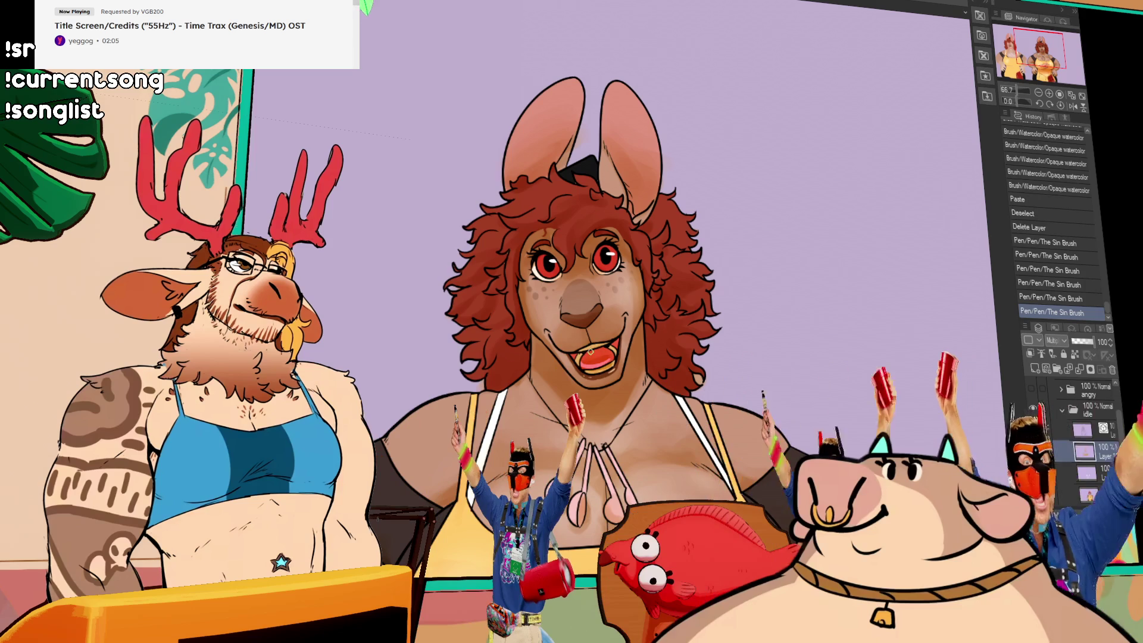
key(ctrl+z)
key(ctrl+z)
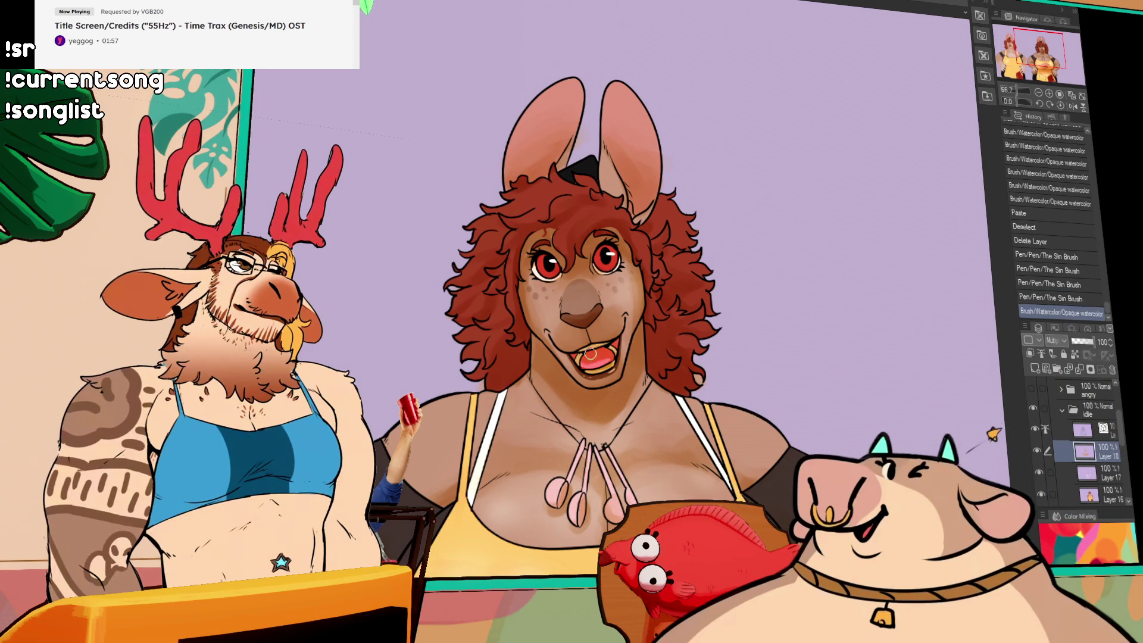
Paint opaque watercolor shading on the Sour Doe Bakery apron, comparing strokes via undo/redo.
mouse_move(625, 345)
mouse_down()
mouse_move(646, 343)
mouse_move(756, 232)
mouse_up()
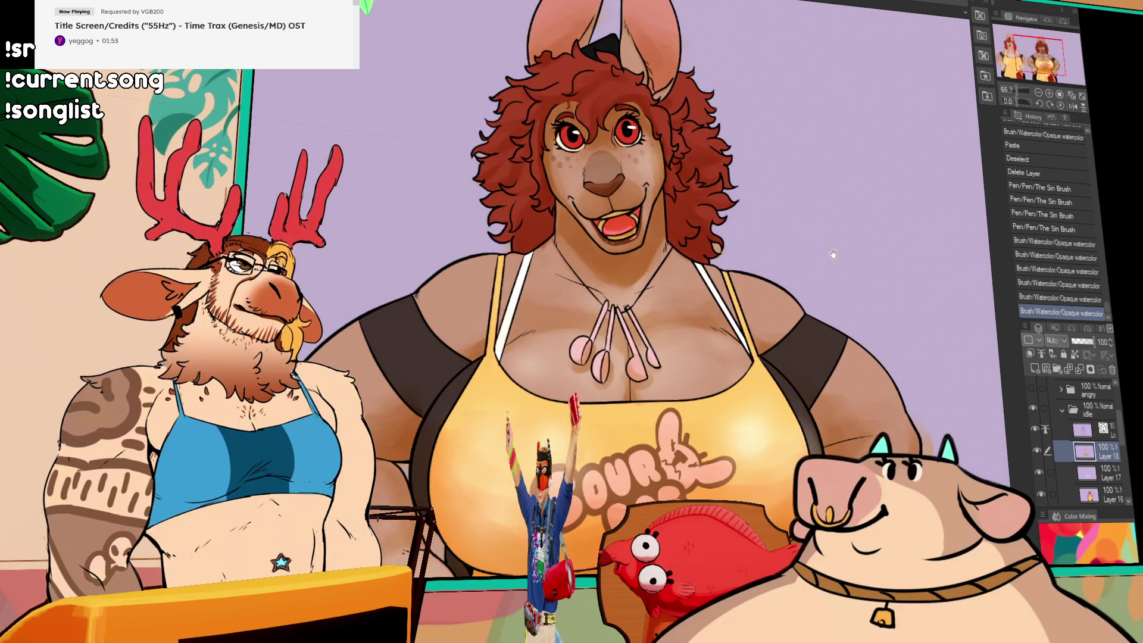
drag(820, 338, 817, 248)
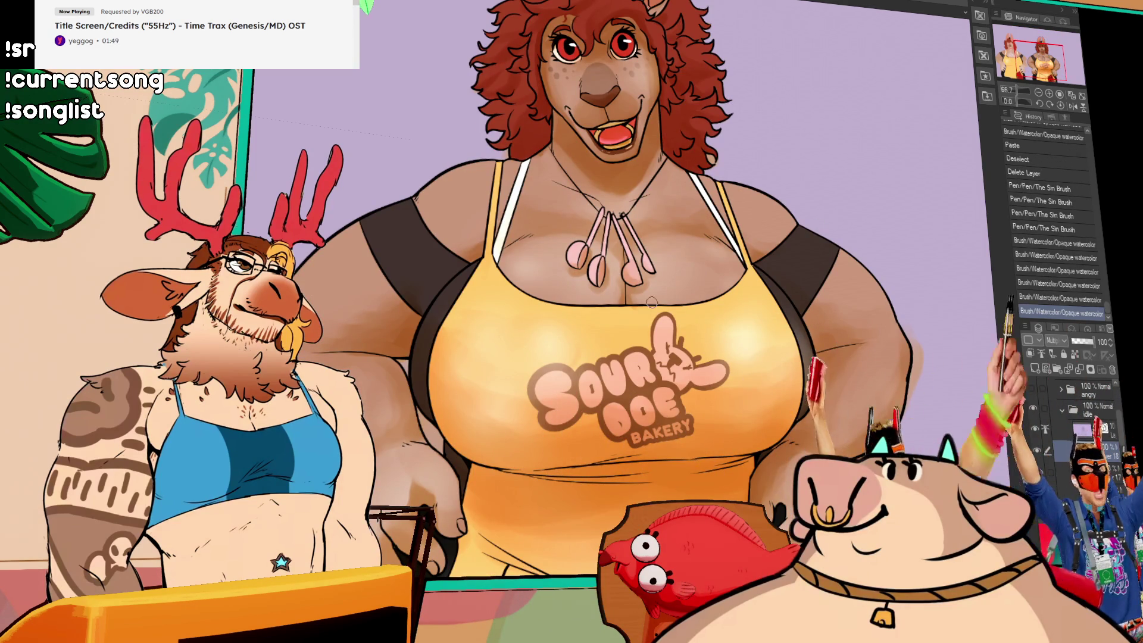
mouse_move(630, 290)
mouse_down()
mouse_move(663, 304)
mouse_move(648, 299)
mouse_up()
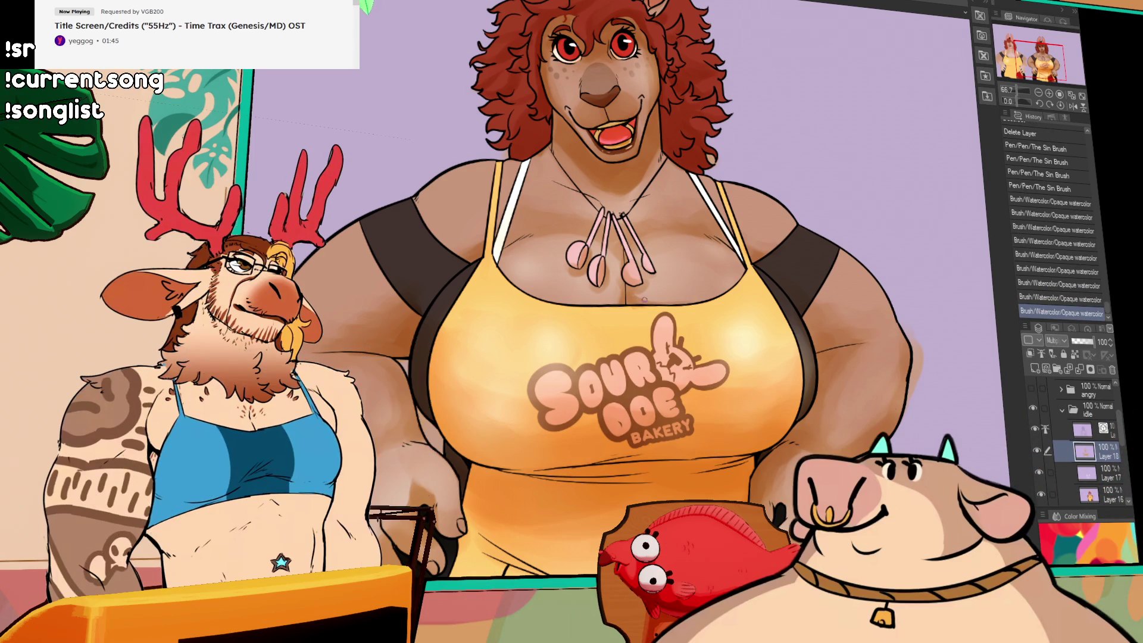
key(ctrl+z)
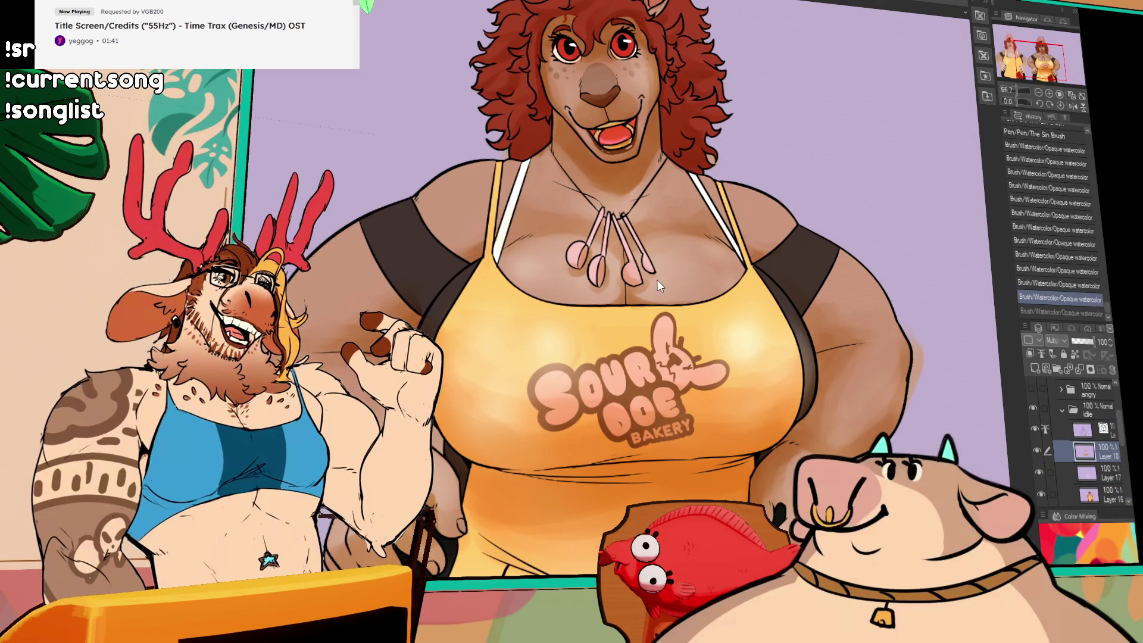
mouse_move(799, 141)
mouse_down()
mouse_move(811, 180)
mouse_move(850, 180)
mouse_move(873, 192)
mouse_move(867, 200)
mouse_up()
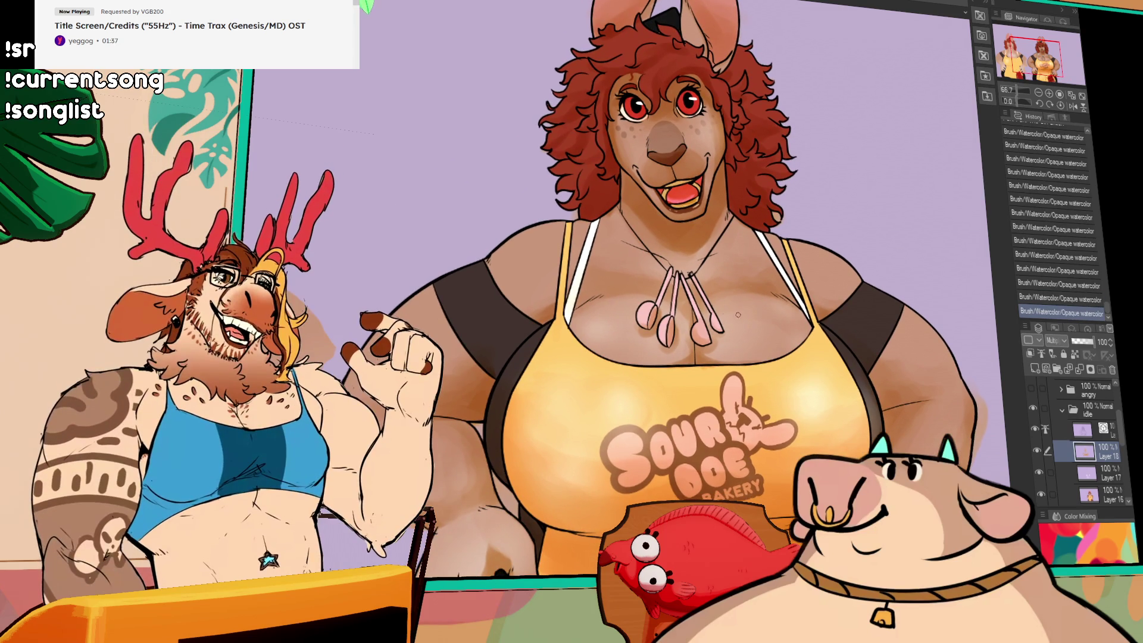
key(ctrl+z)
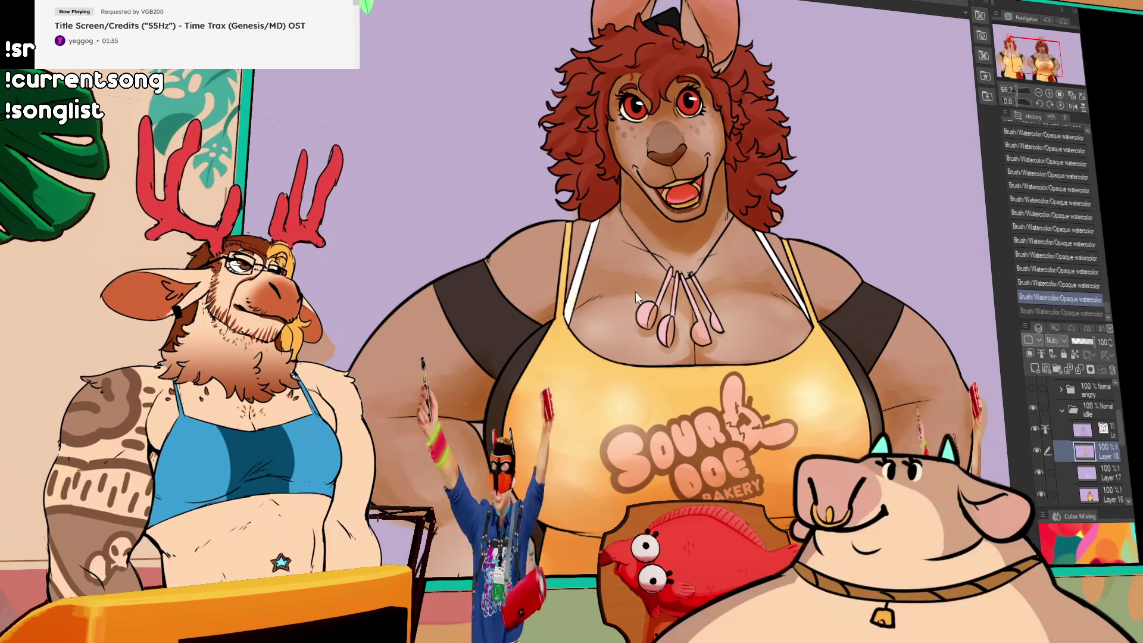
key(ctrl+y)
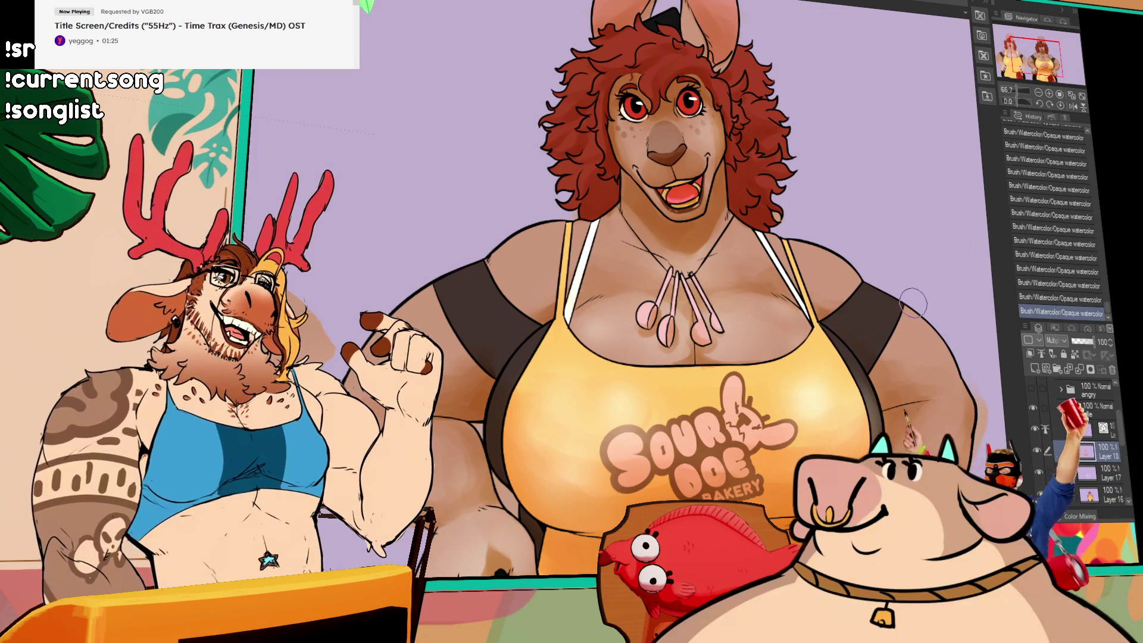
drag(913, 307, 910, 328)
drag(905, 280, 873, 315)
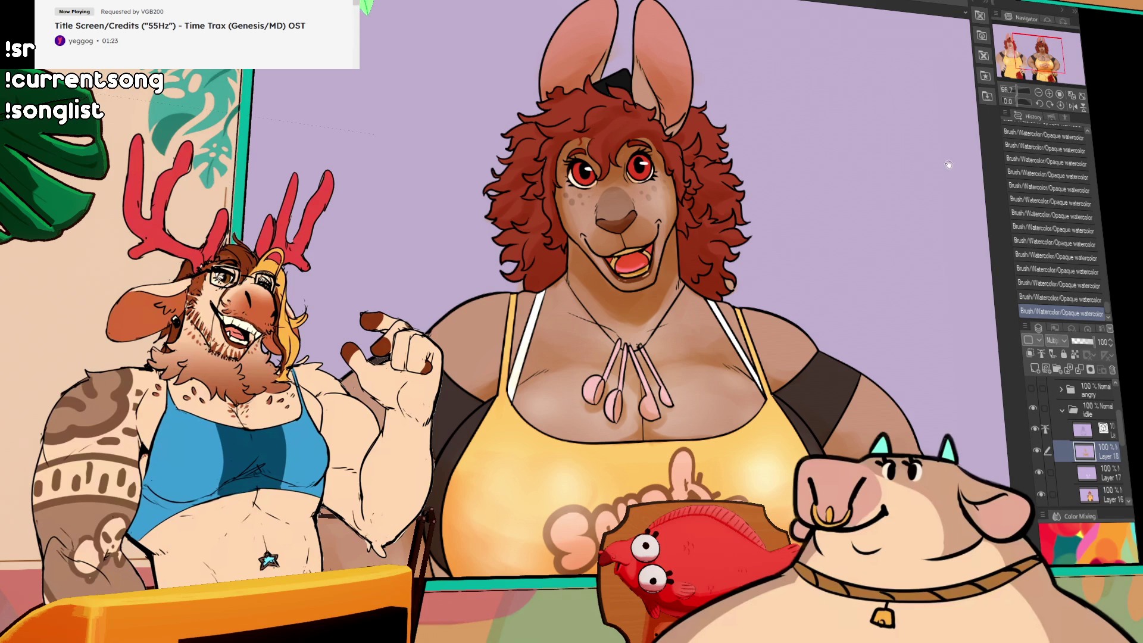
click(1038, 92)
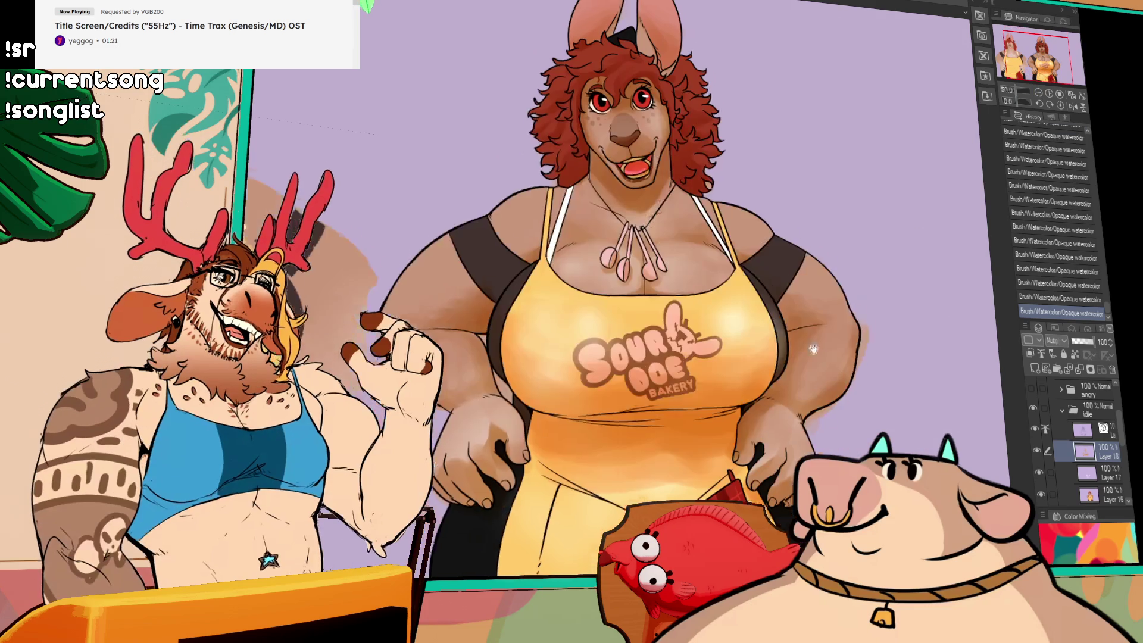
click(1049, 94)
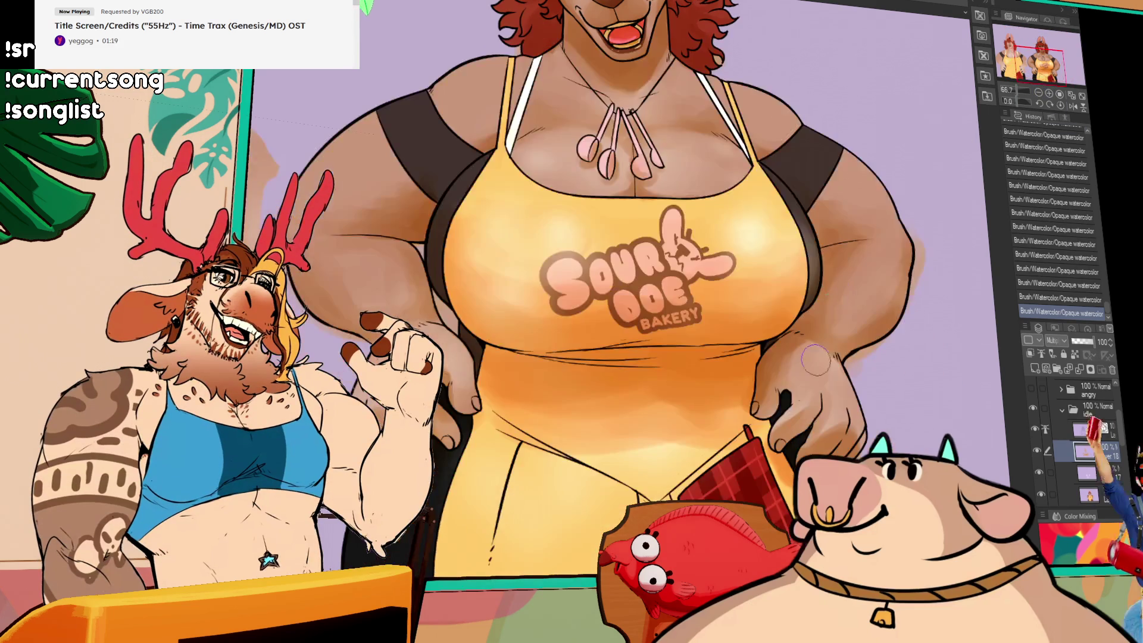
key(ctrl+z)
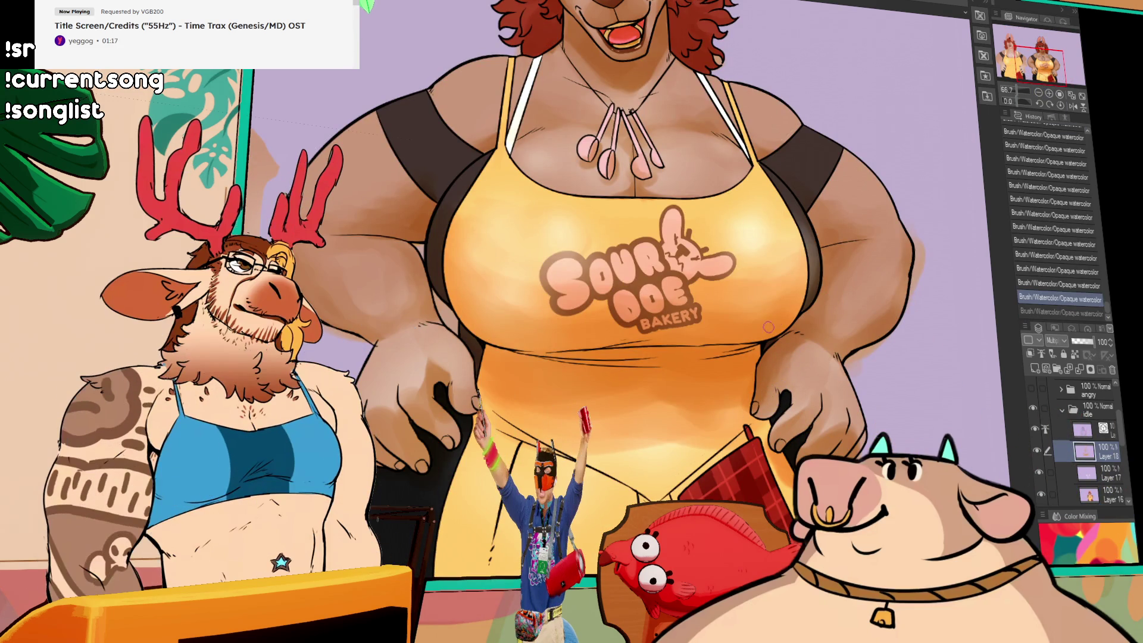
key(ctrl+y)
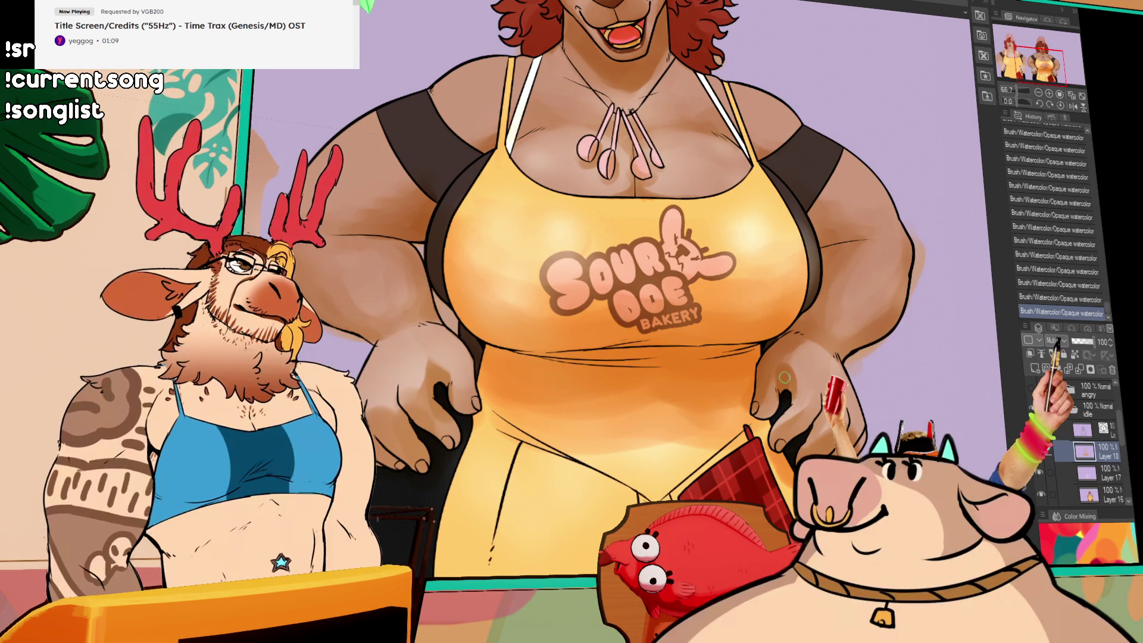
key(ctrl+y)
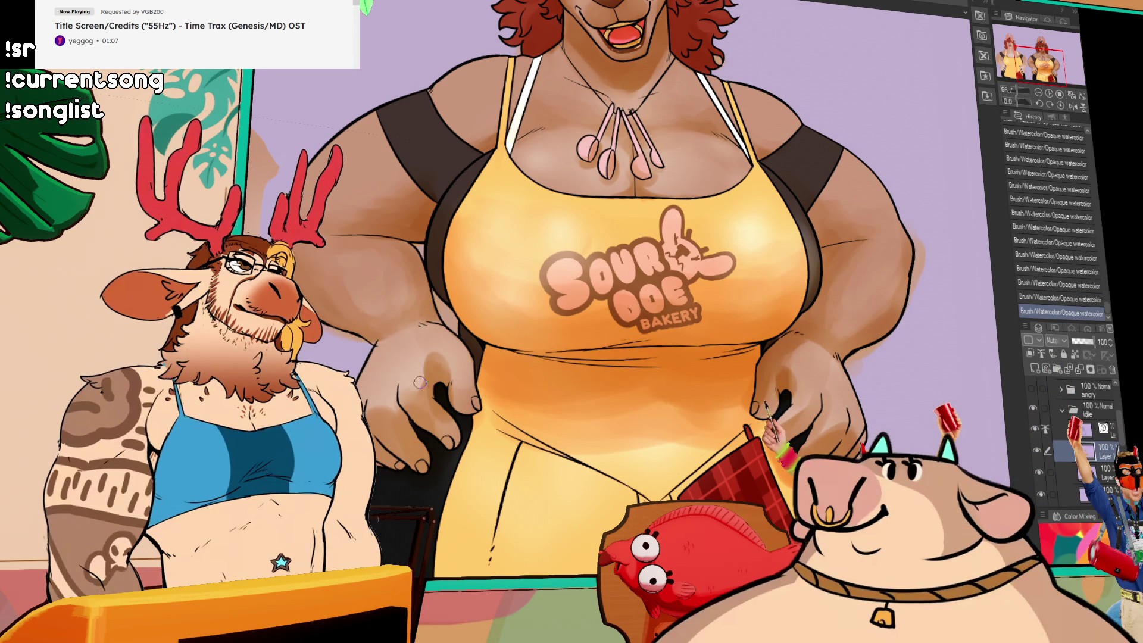
scroll(753, 290, up, 2)
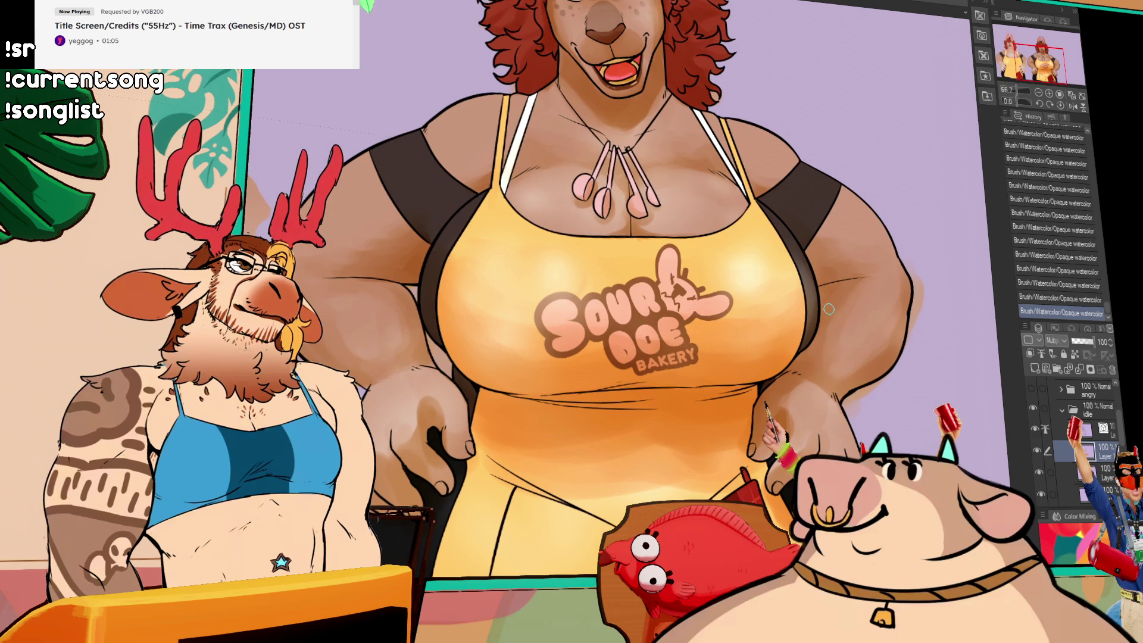
drag(829, 311, 799, 441)
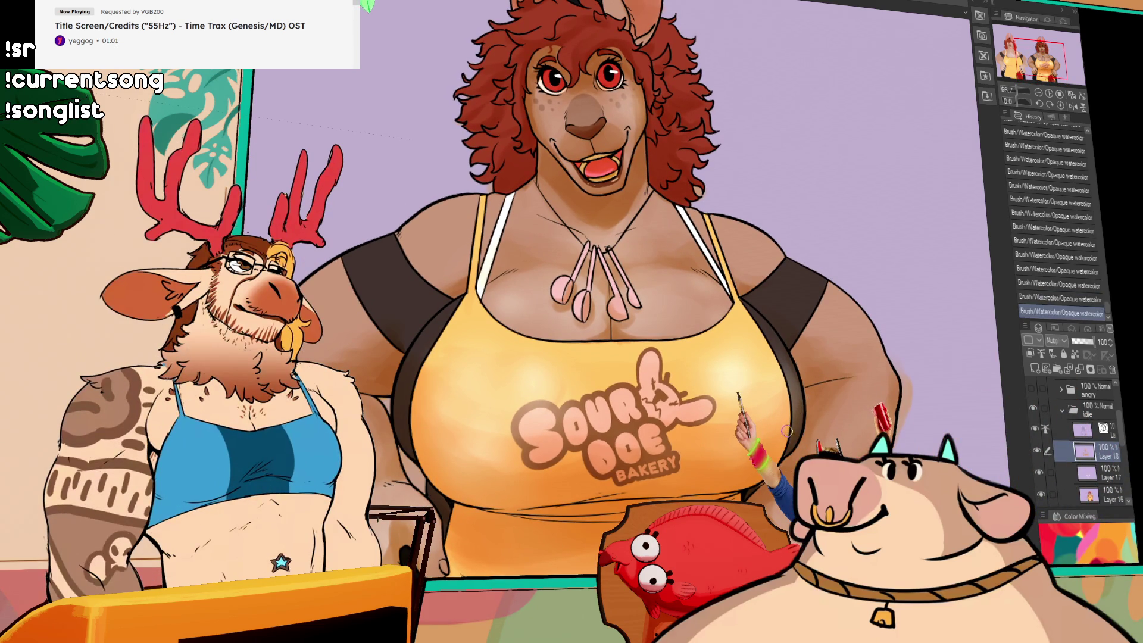
key(ctrl+y)
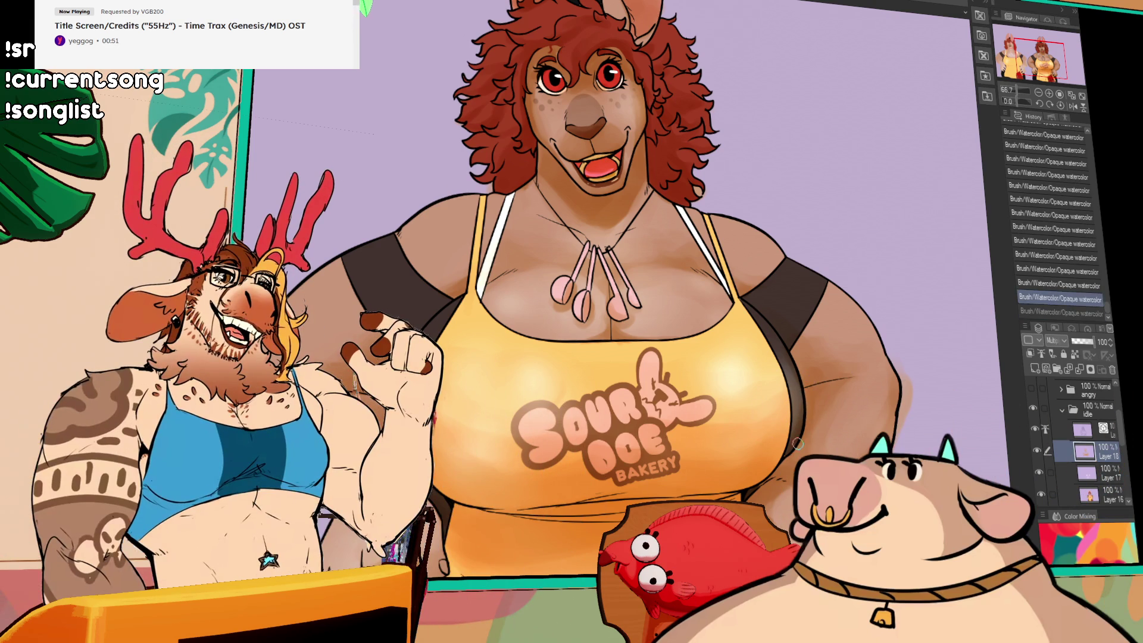
key(ctrl+z)
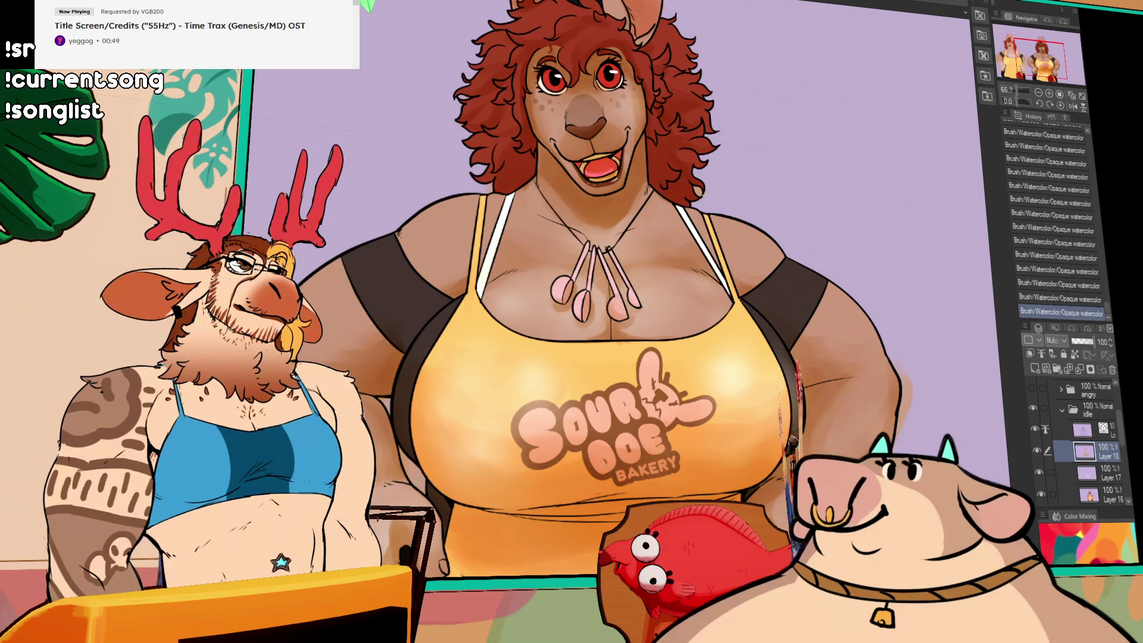
key(ctrl+y)
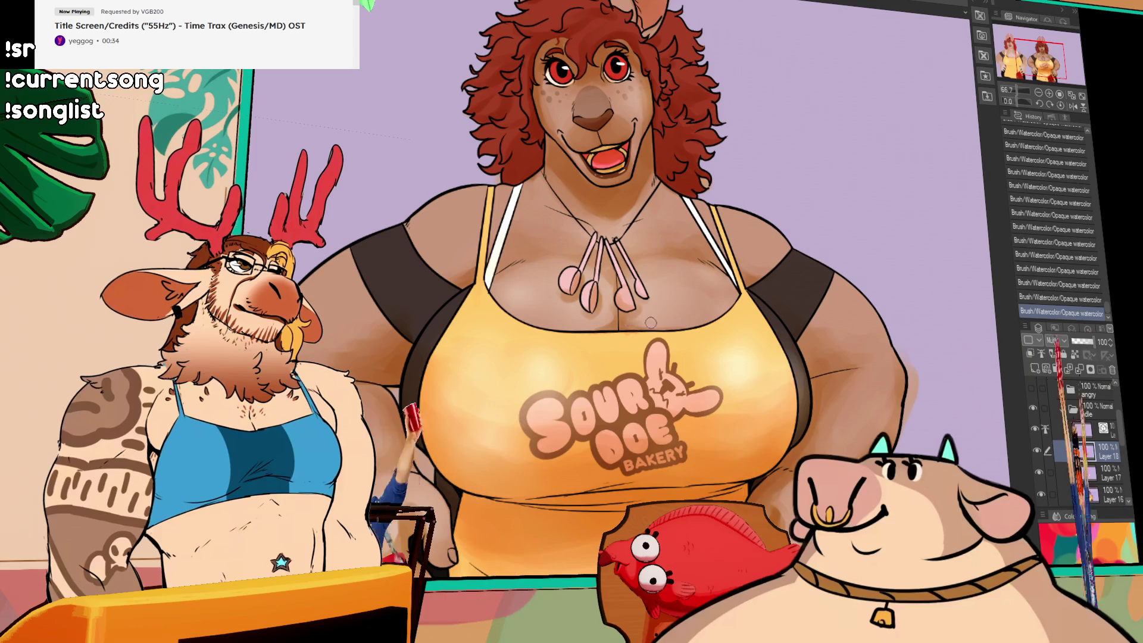
drag(852, 205, 852, 342)
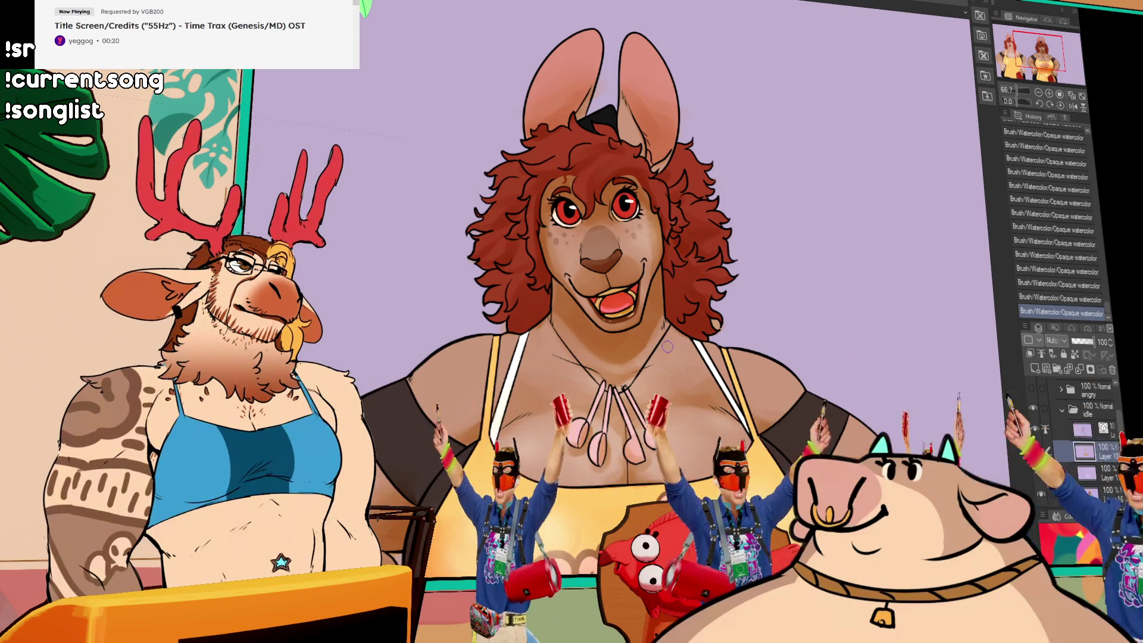
Compare the latest watercolor strokes on and off, leaving the last two undone.
scroll(654, 345, up, 2)
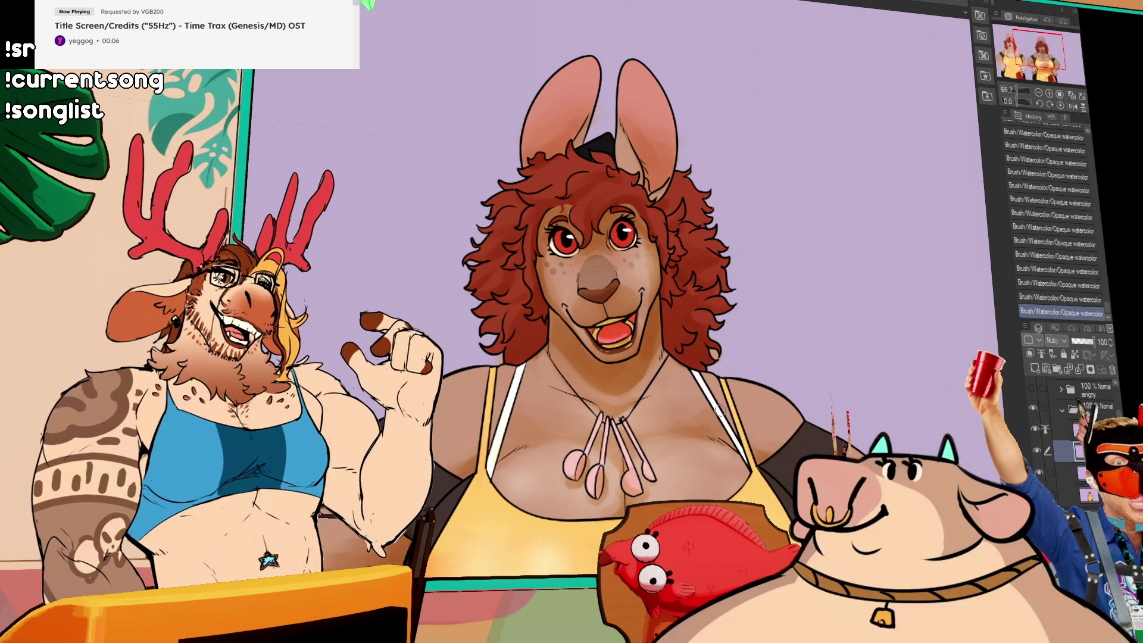
key(ctrl+z)
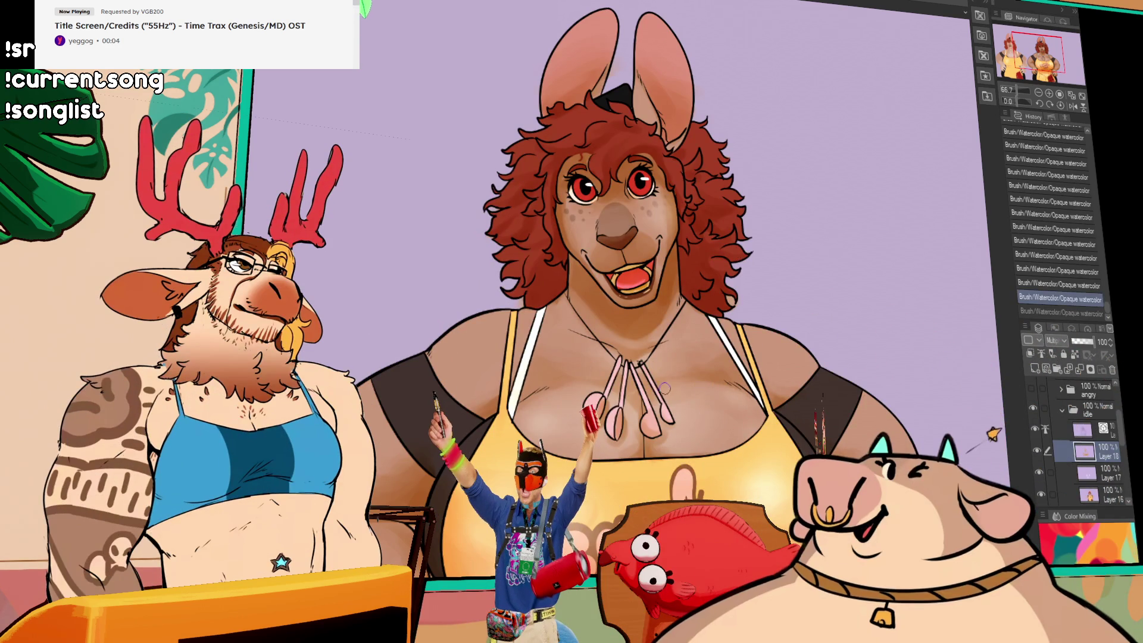
key(ctrl+y)
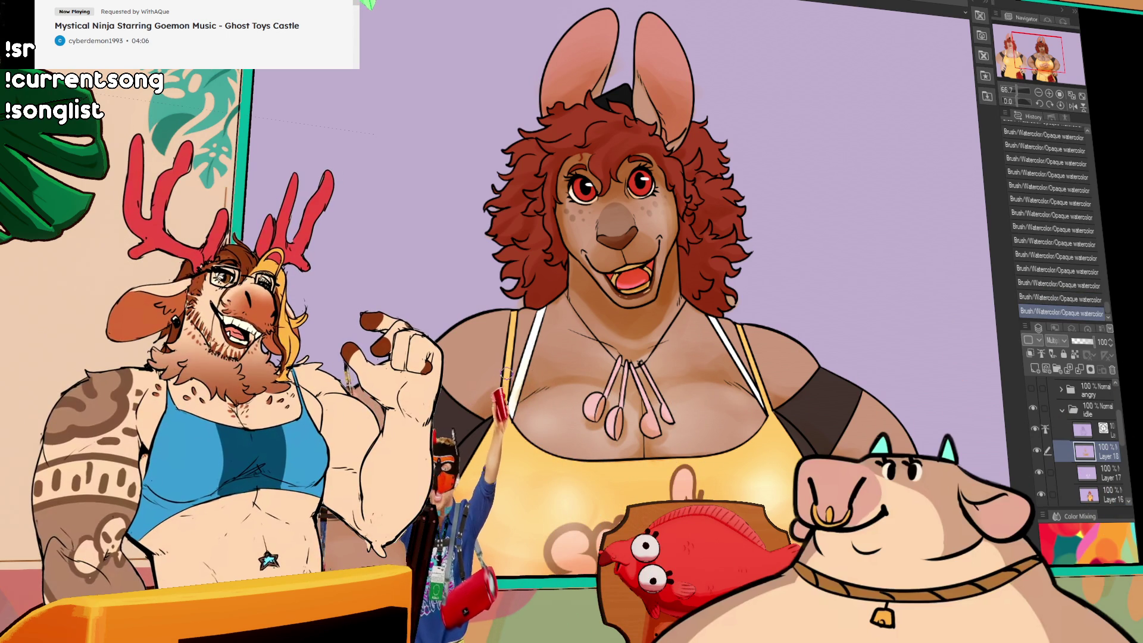
key(ctrl+z)
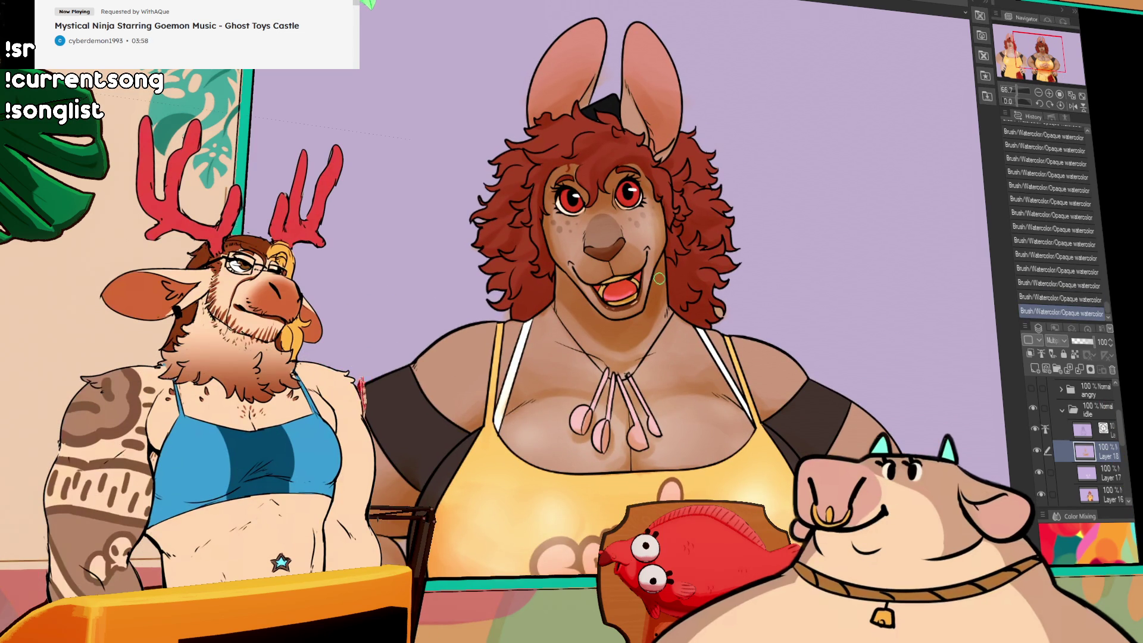
key(ctrl+z)
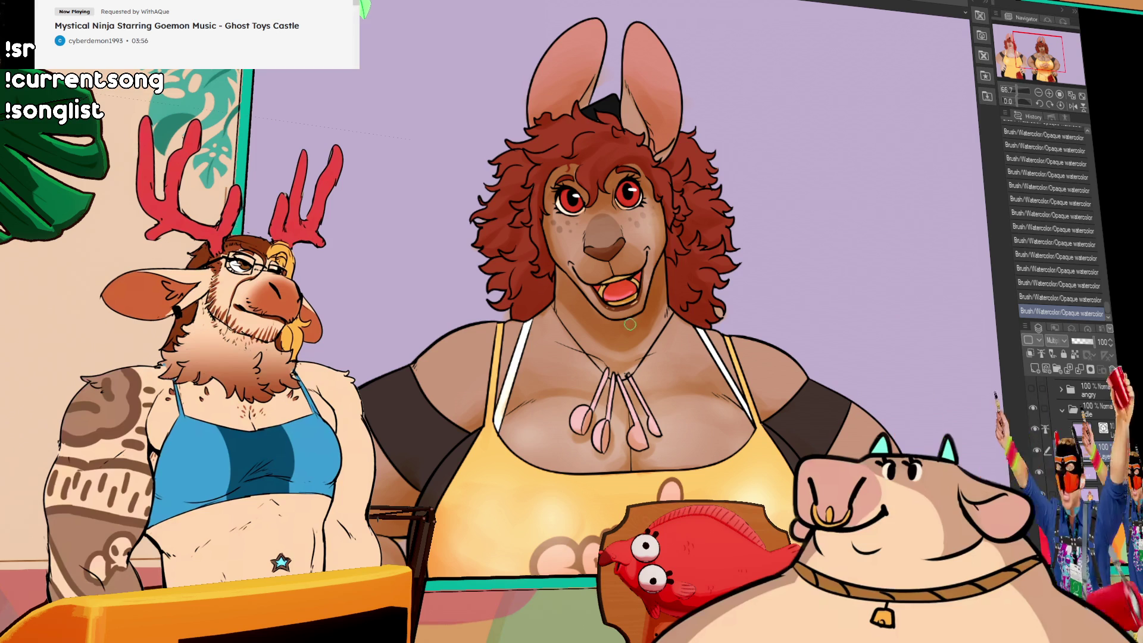
key(ctrl+z)
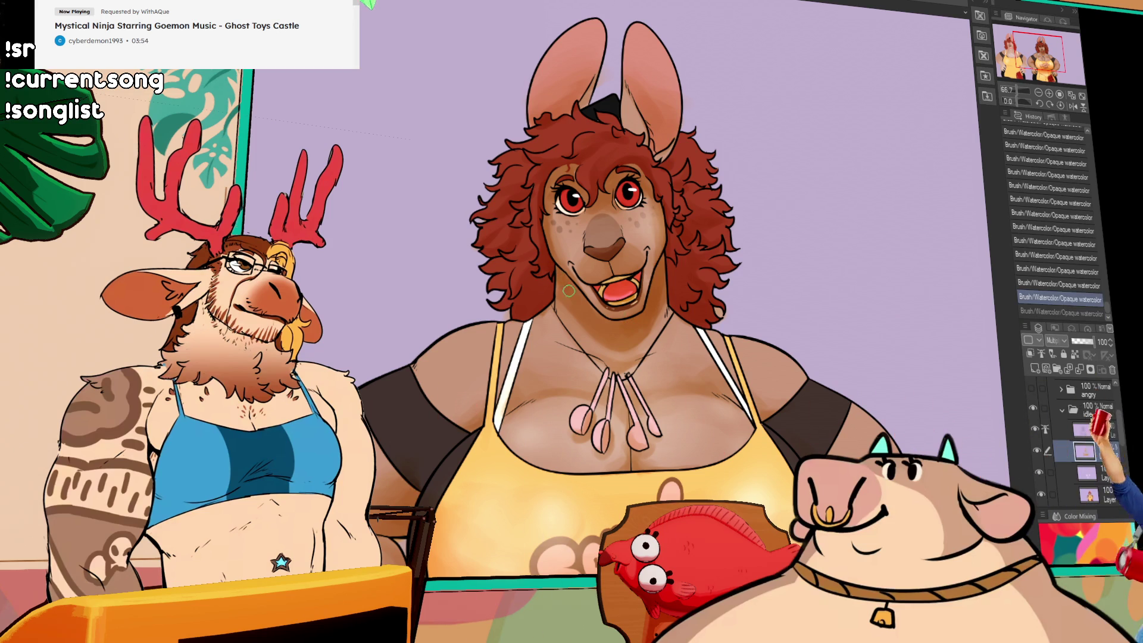
key(ctrl+y)
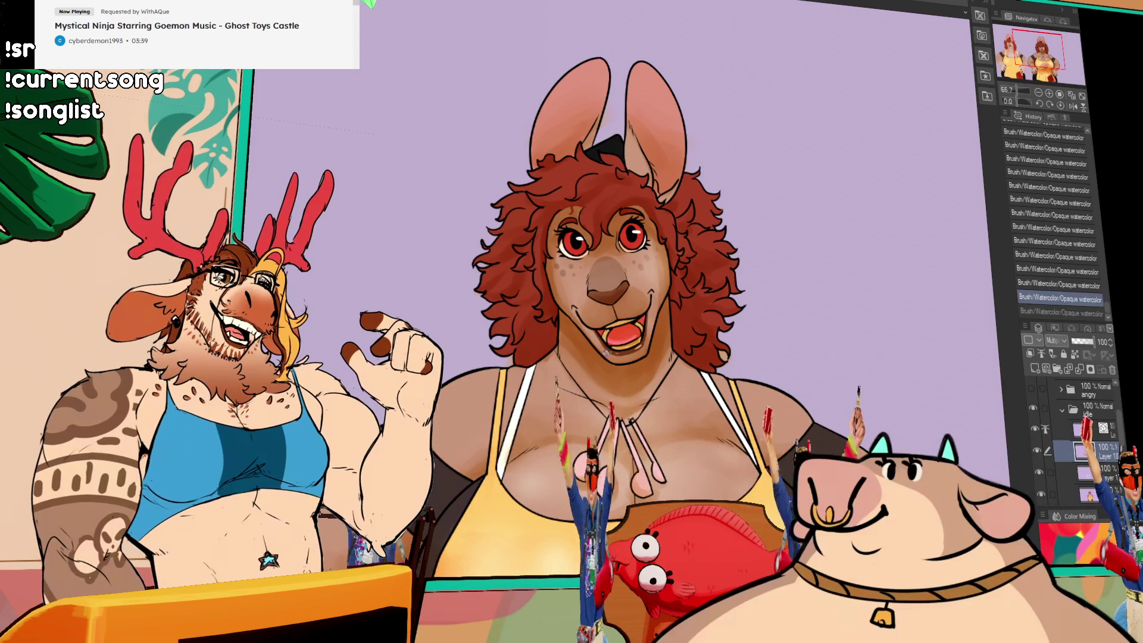
Toggle the newest remaining watercolor stroke off and on again, then view the apron logo.
key(ctrl+z)
key(ctrl+y)
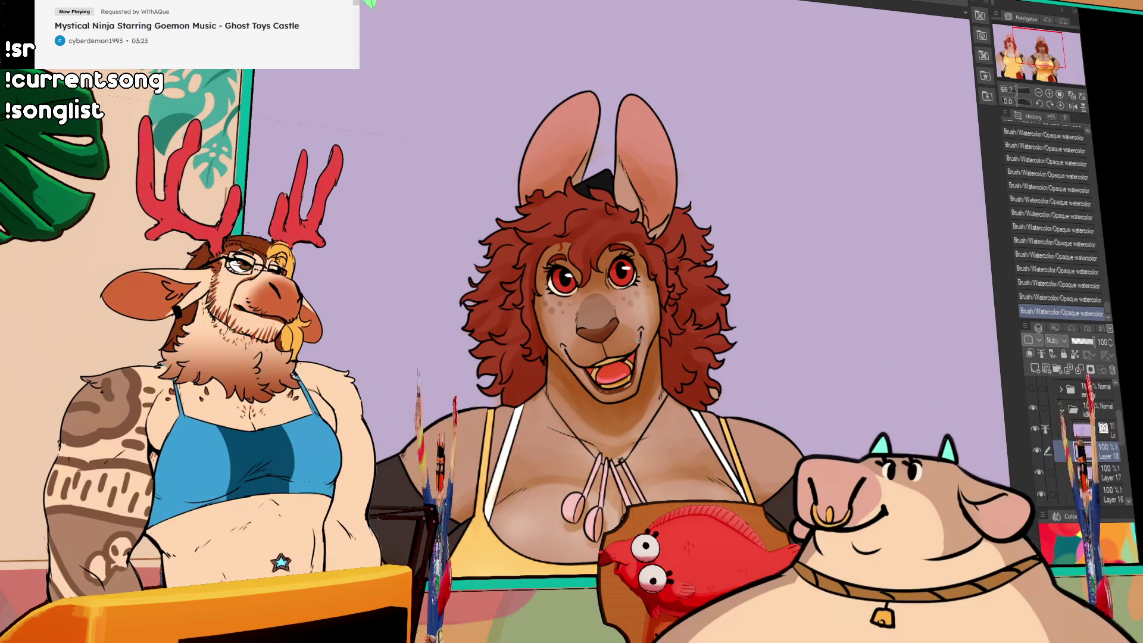
key(ctrl+z)
key(ctrl+y)
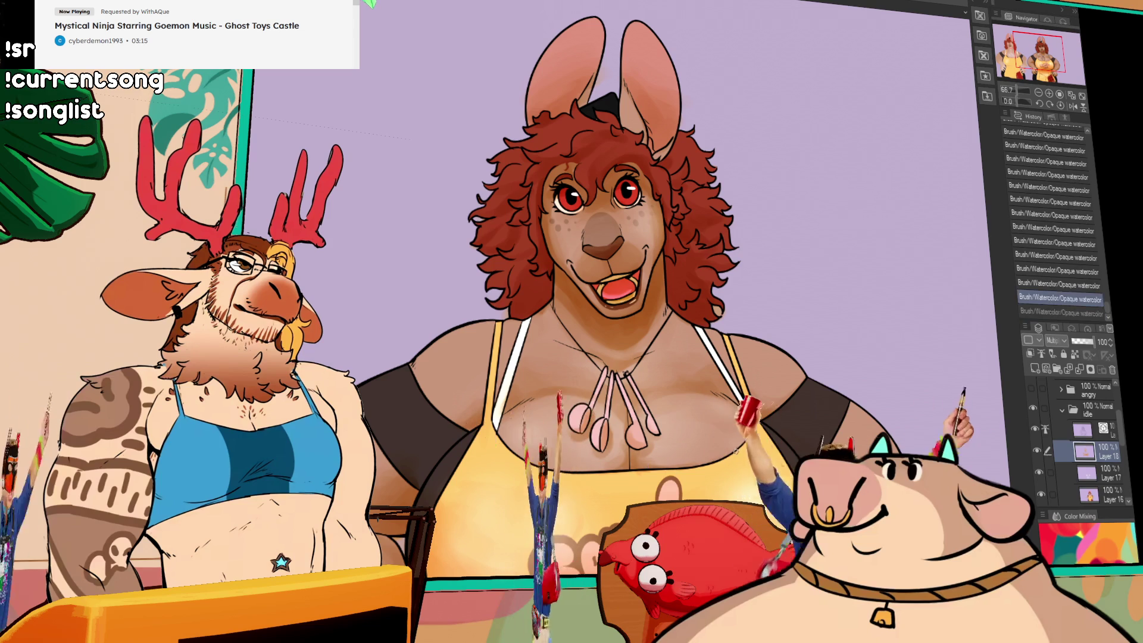
drag(708, 462, 765, 398)
Replace a neckline stroke and two earlier ones with a fresh opaque watercolor stroke on the figure.
mouse_move(691, 334)
mouse_down()
mouse_move(710, 332)
mouse_move(651, 328)
mouse_up()
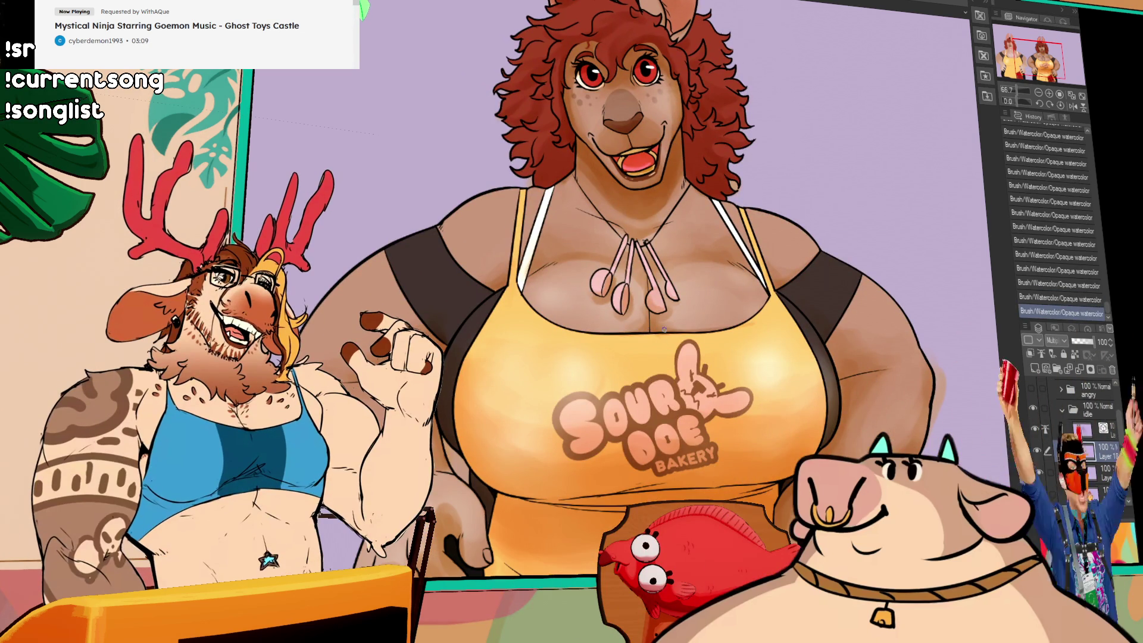
key(ctrl+z)
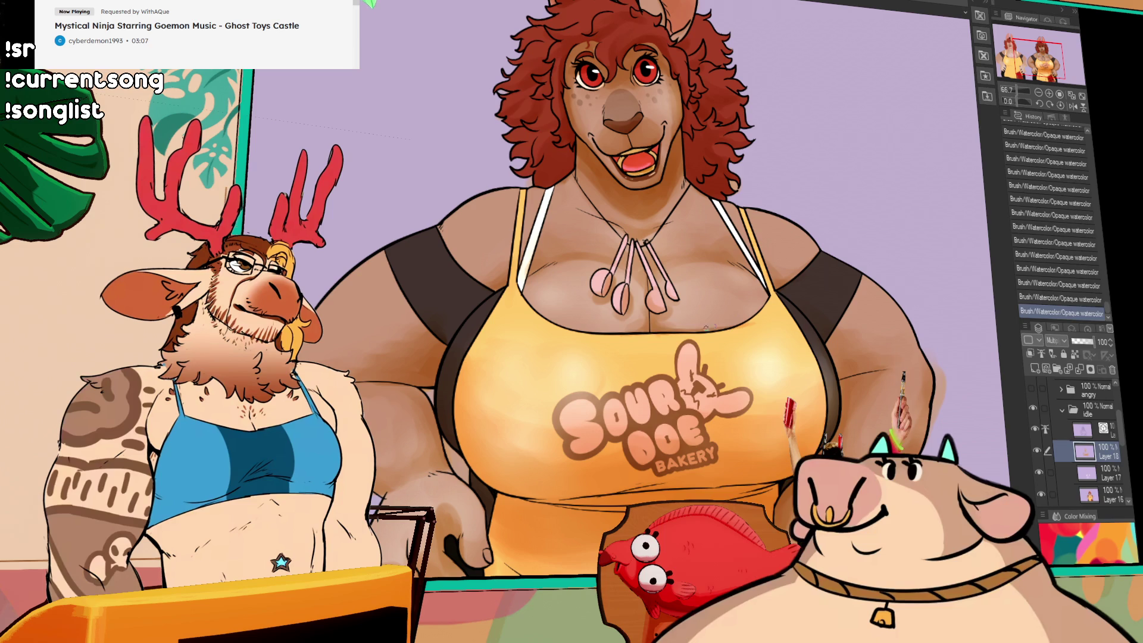
key(ctrl+z)
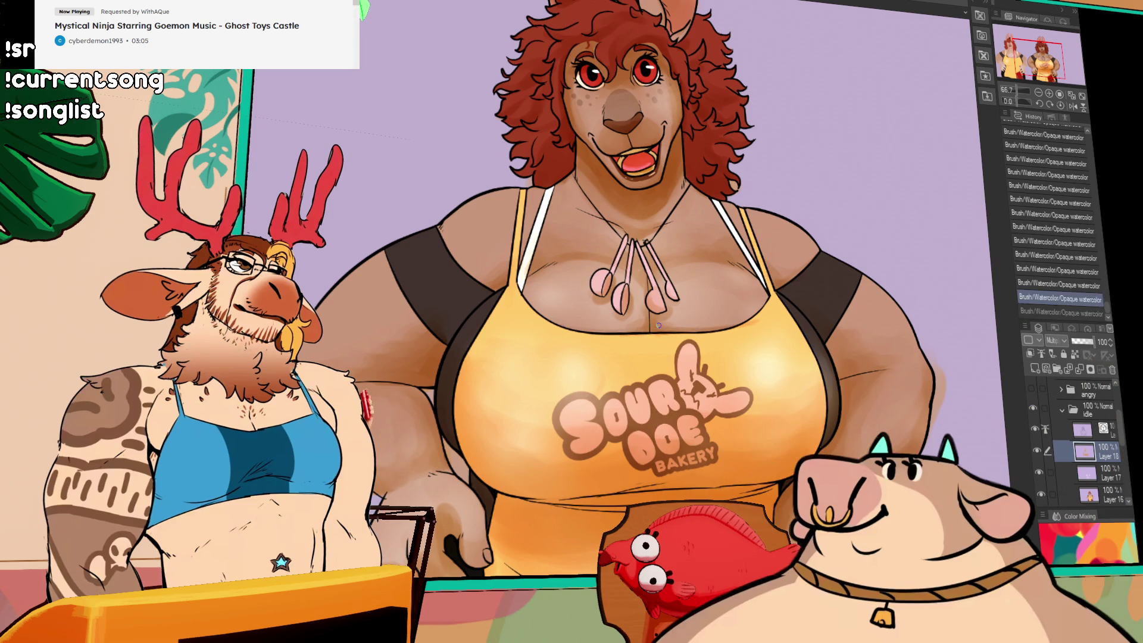
key(ctrl+z)
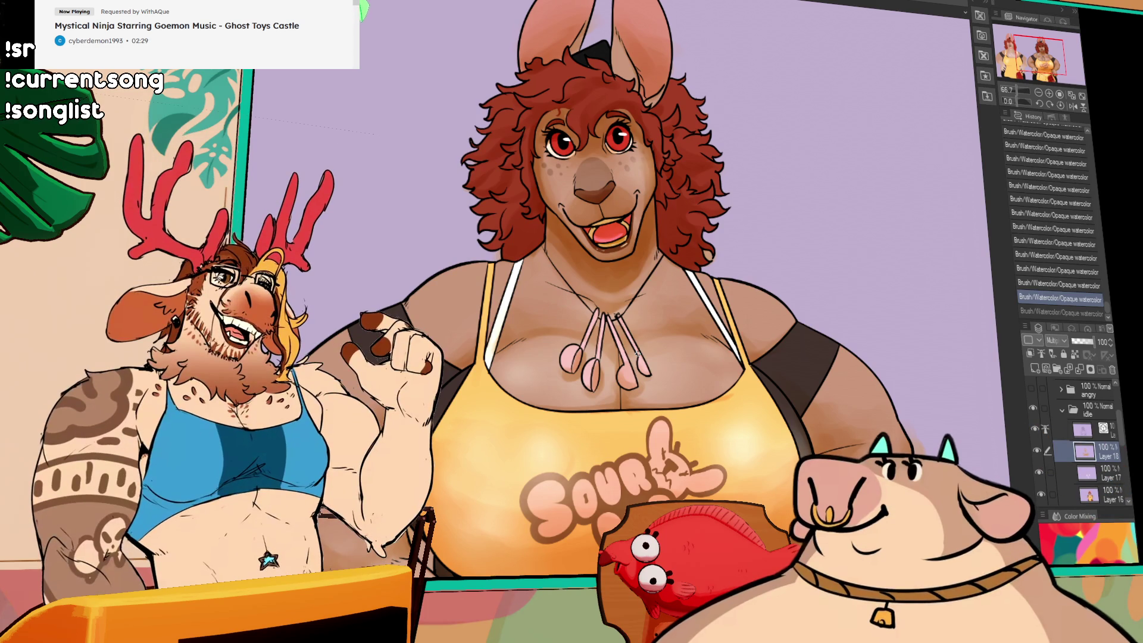
drag(800, 434, 797, 432)
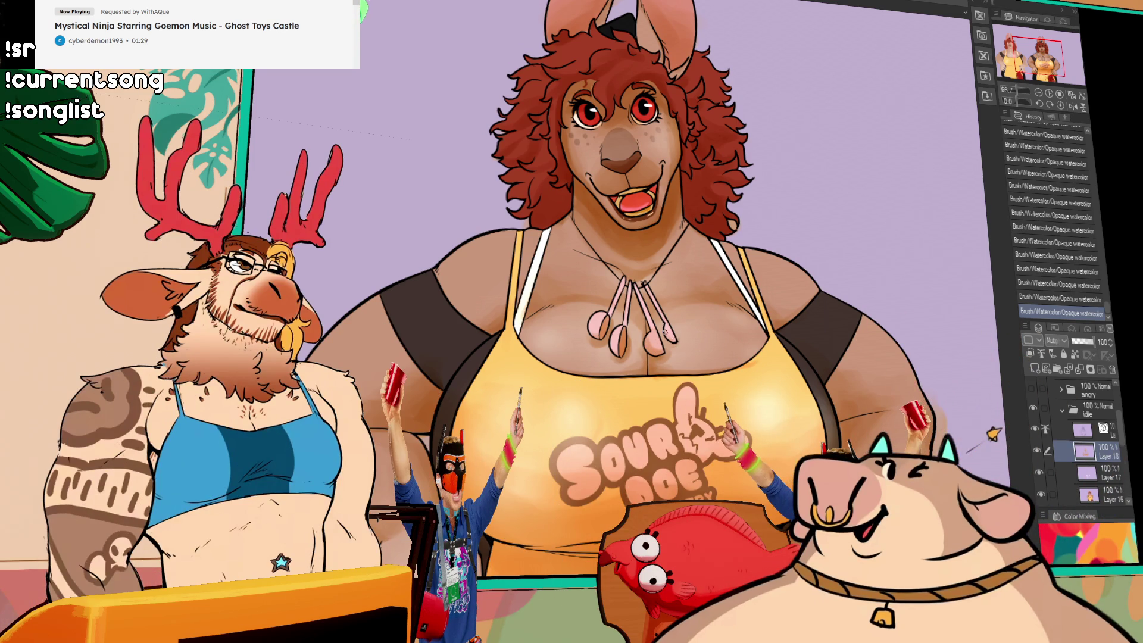
scroll(671, 343, down, 2)
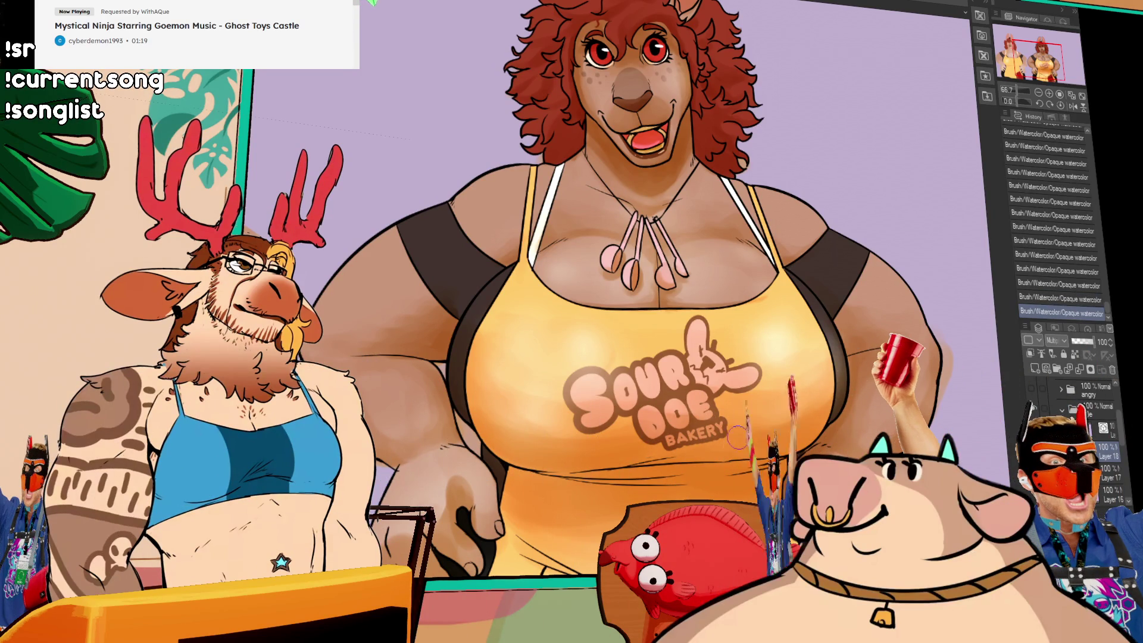
scroll(694, 351, down, 3)
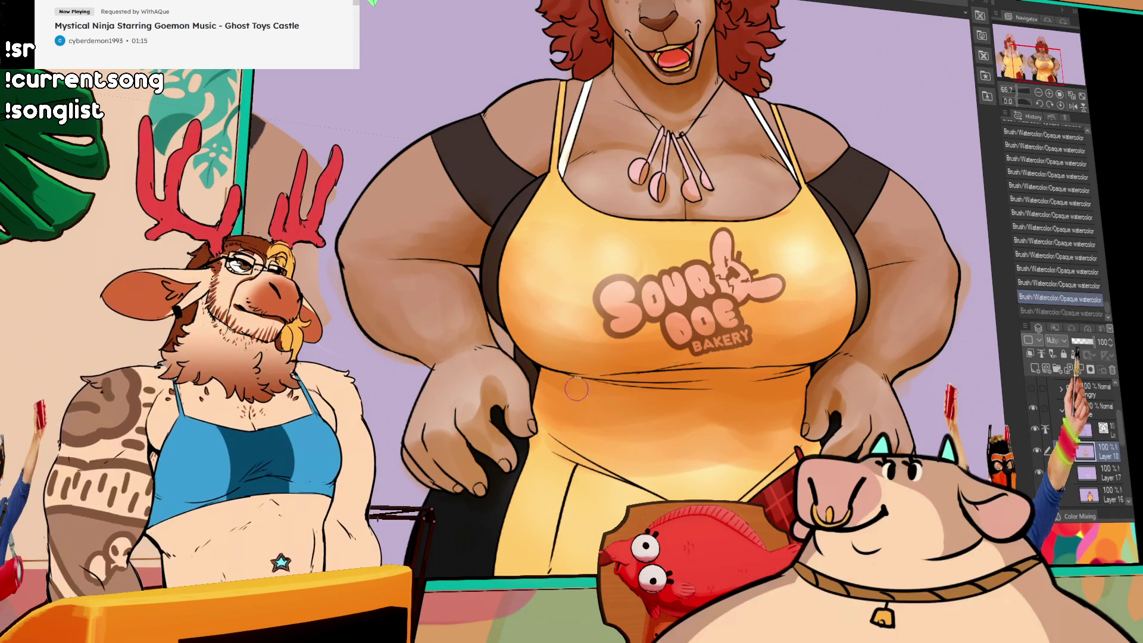
key(ctrl+z)
key(ctrl+y)
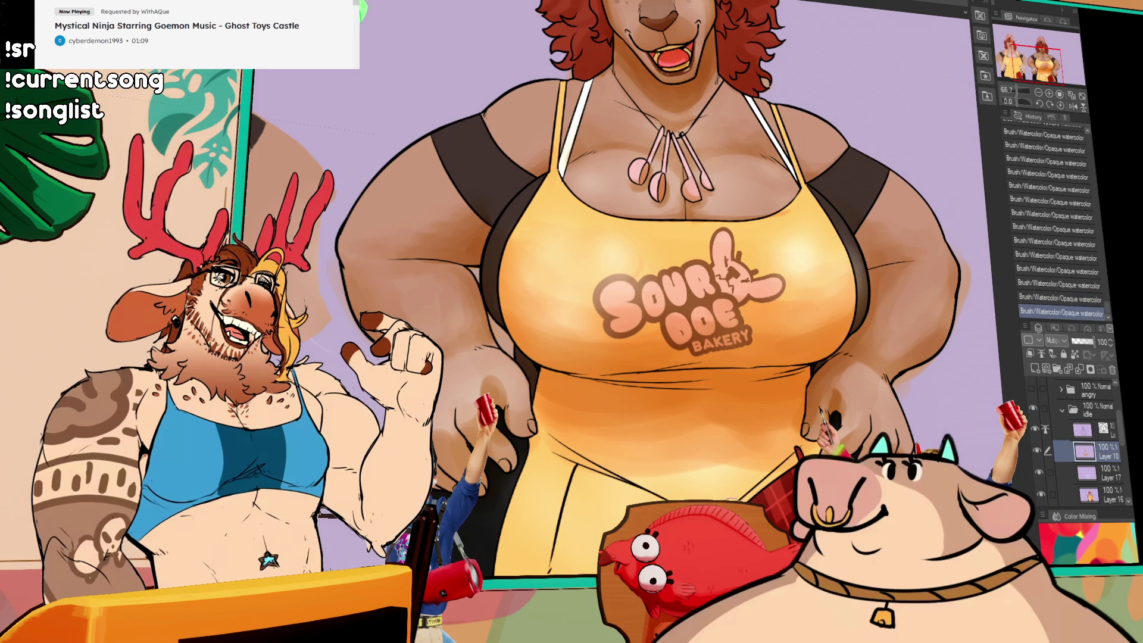
mouse_move(626, 429)
mouse_down()
mouse_move(535, 440)
mouse_move(668, 459)
mouse_up()
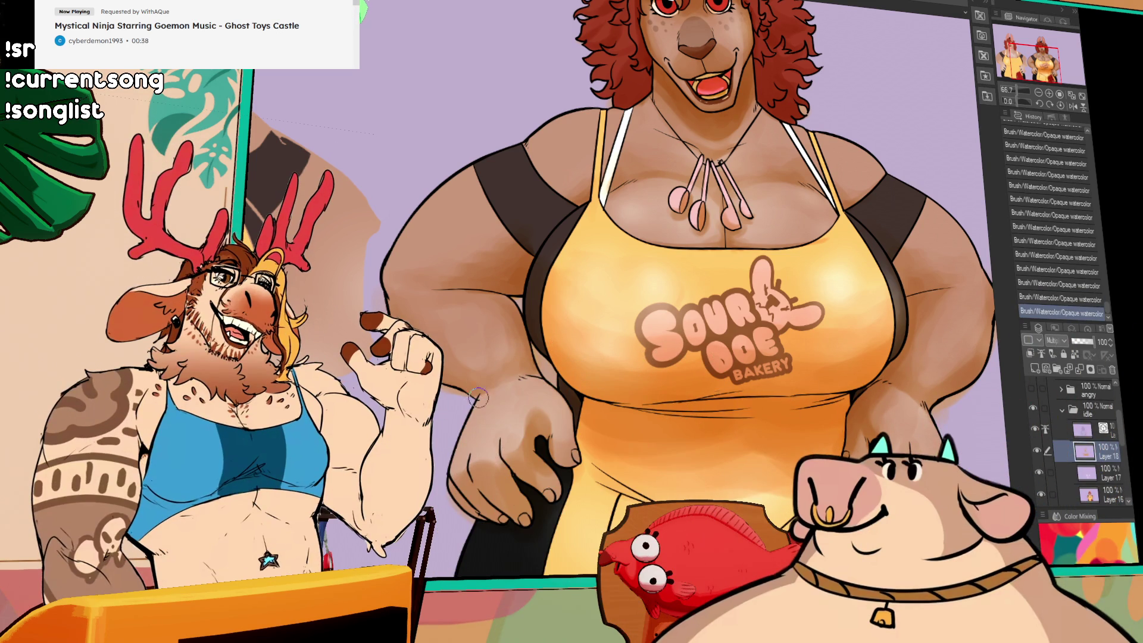
key(ctrl+z)
key(ctrl+y)
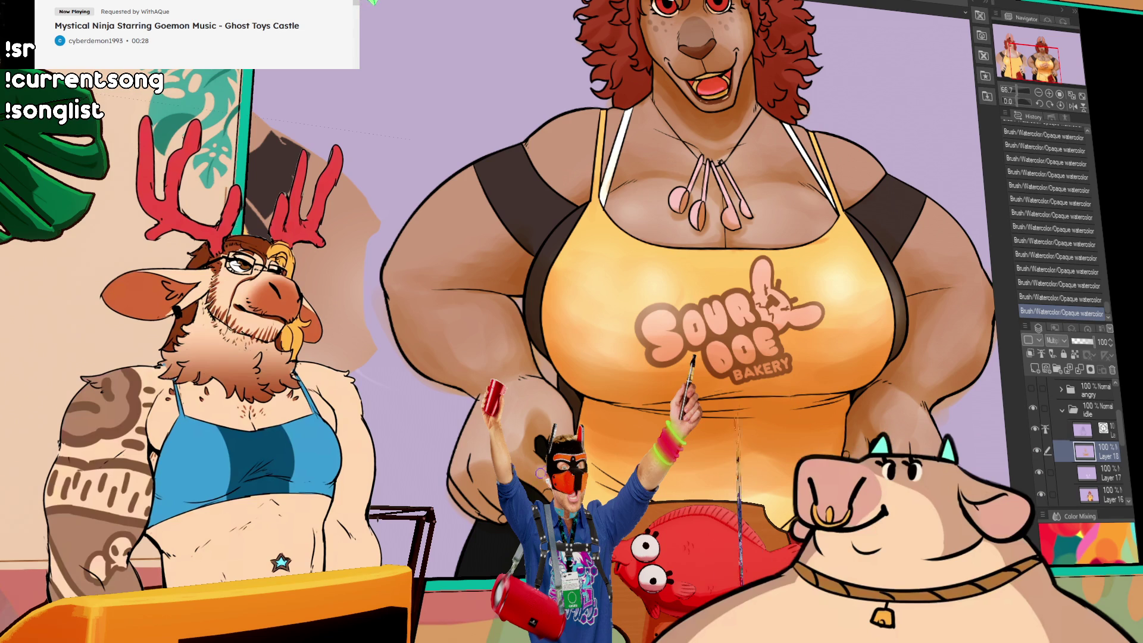
key(ctrl+z)
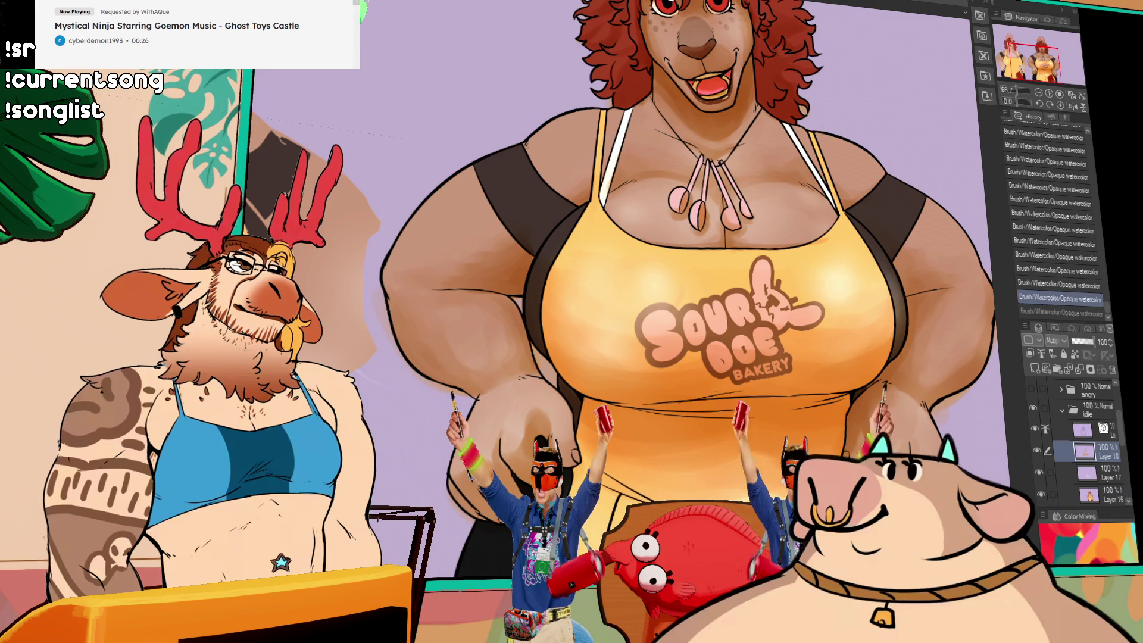
key(ctrl+y)
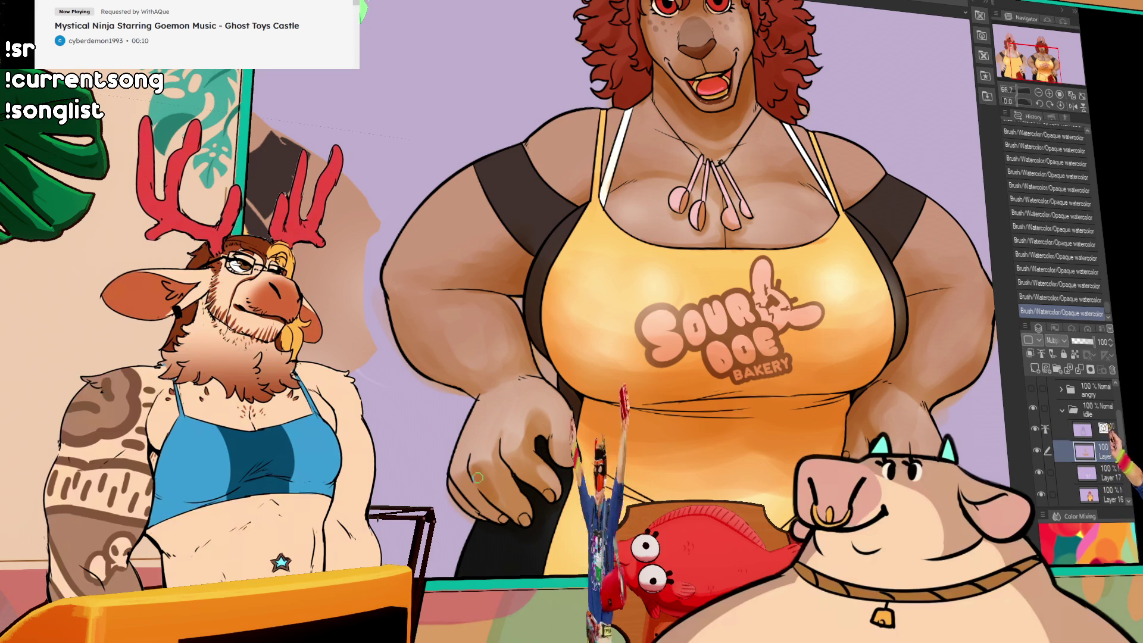
drag(751, 271, 721, 355)
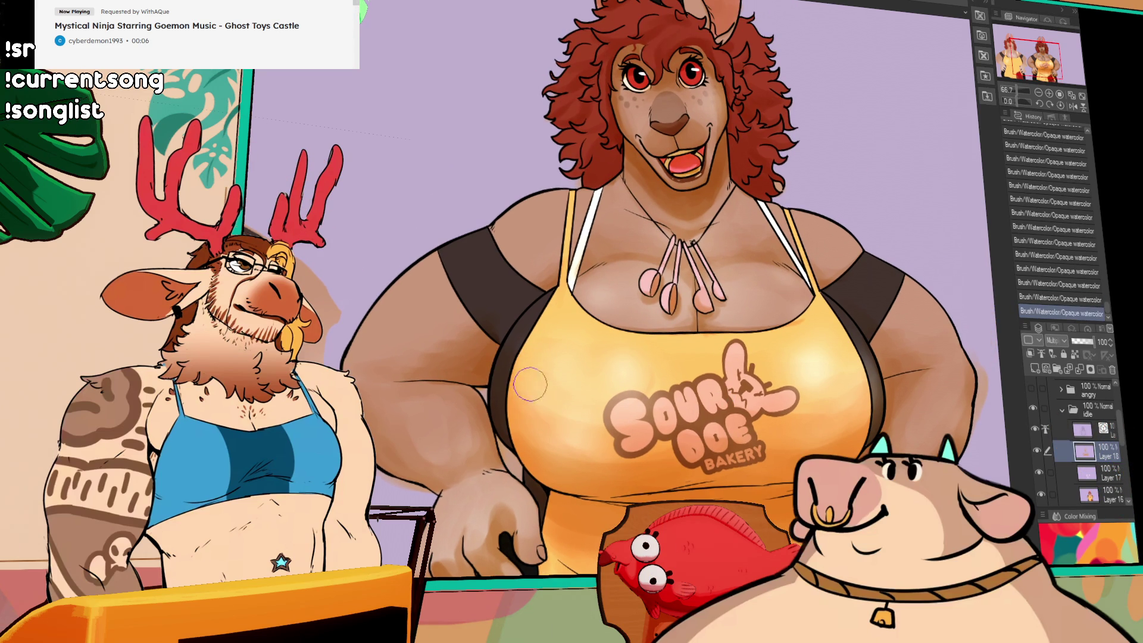
drag(726, 310, 678, 387)
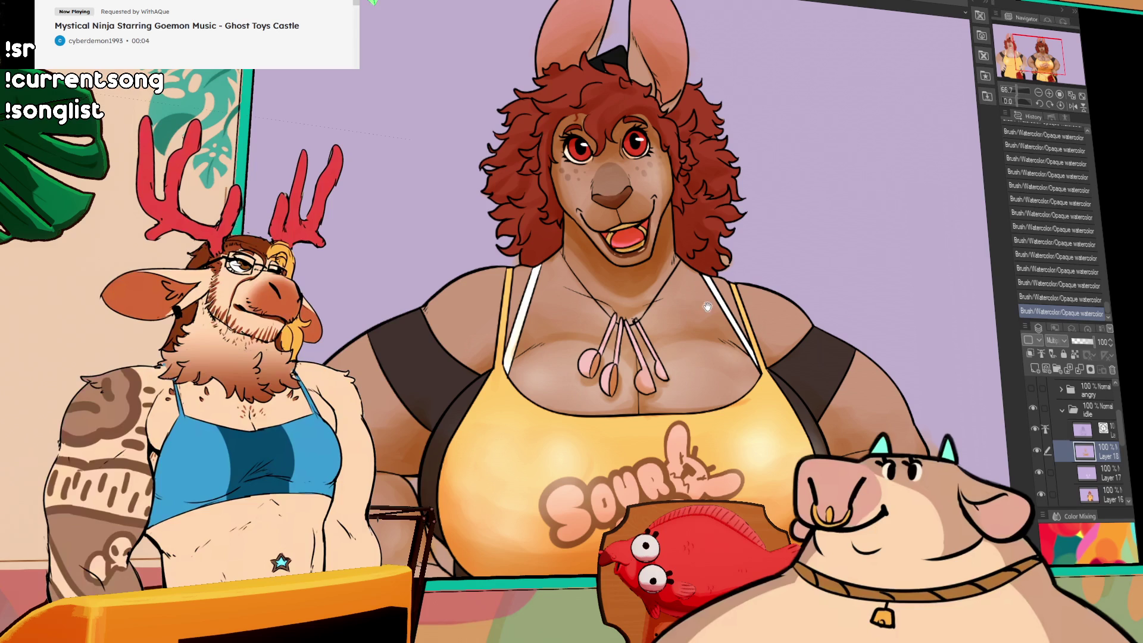
drag(744, 419, 756, 361)
scroll(757, 361, down, 5)
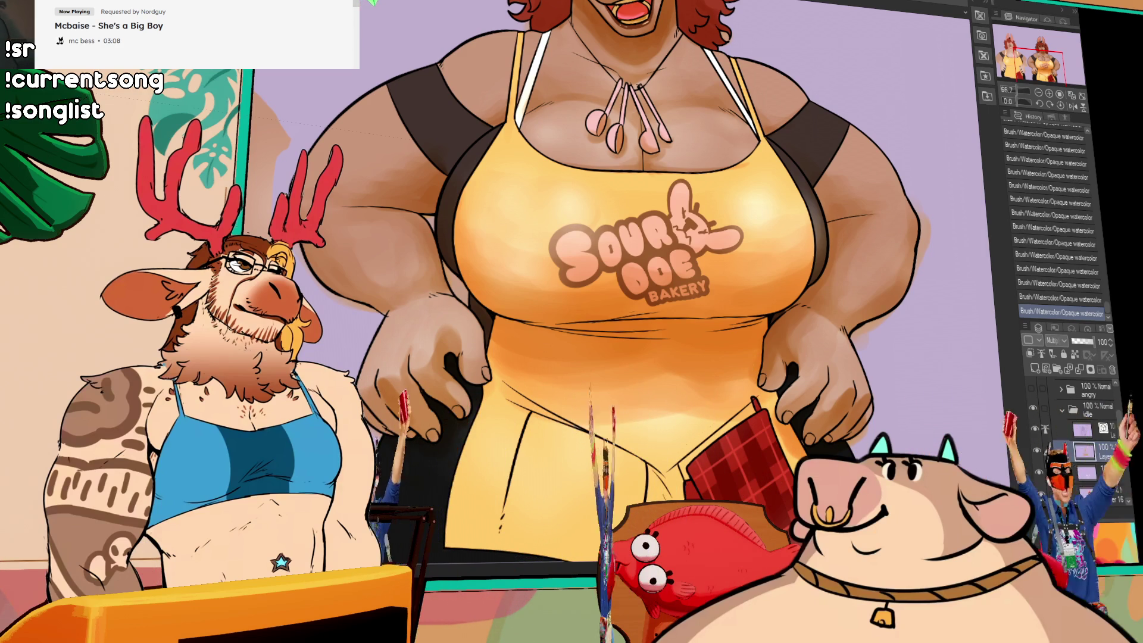
Zoom out on the canvas to show her hands against the apron.
scroll(737, 257, down, 3)
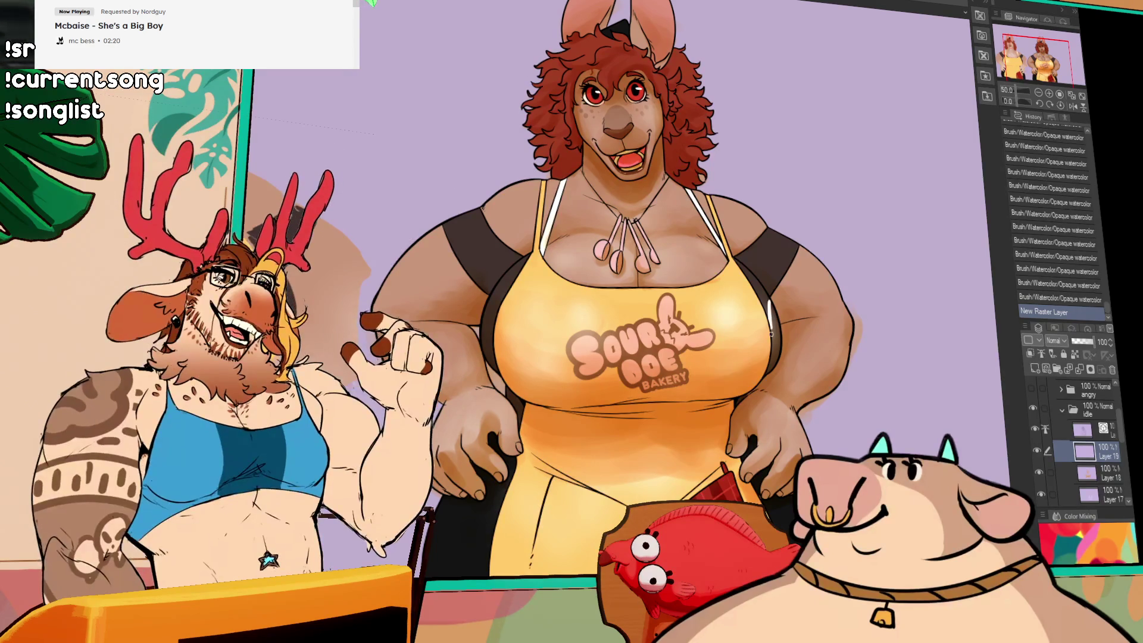
Add pen strokes to the illustration and an eye highlight, undoing and restoring it.
drag(768, 259, 768, 369)
drag(632, 319, 724, 300)
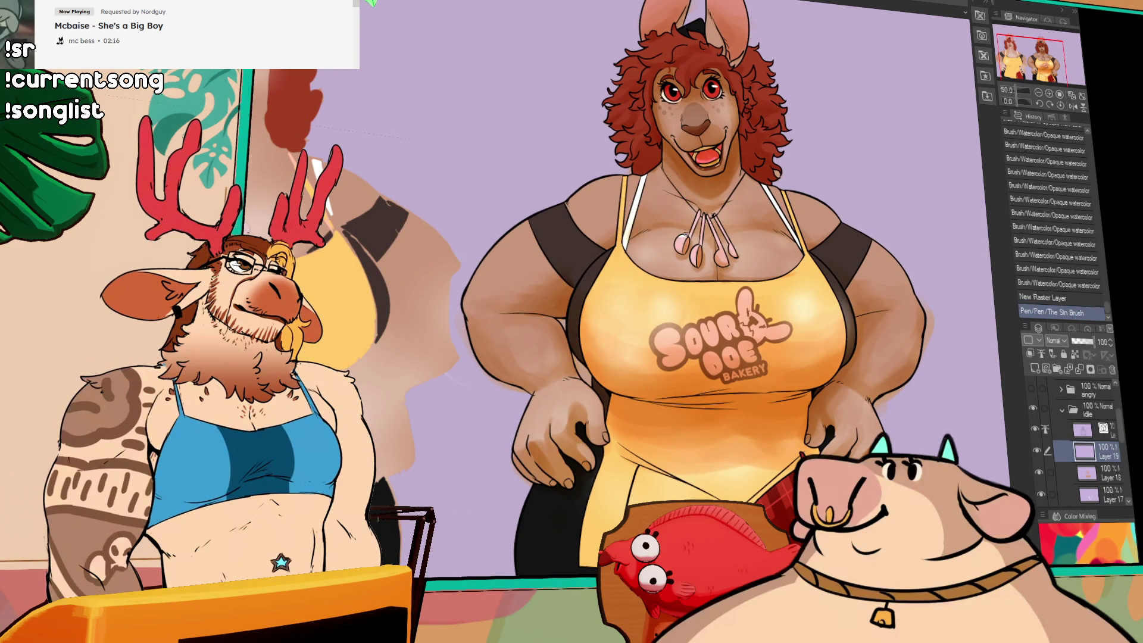
scroll(606, 317, up, 5)
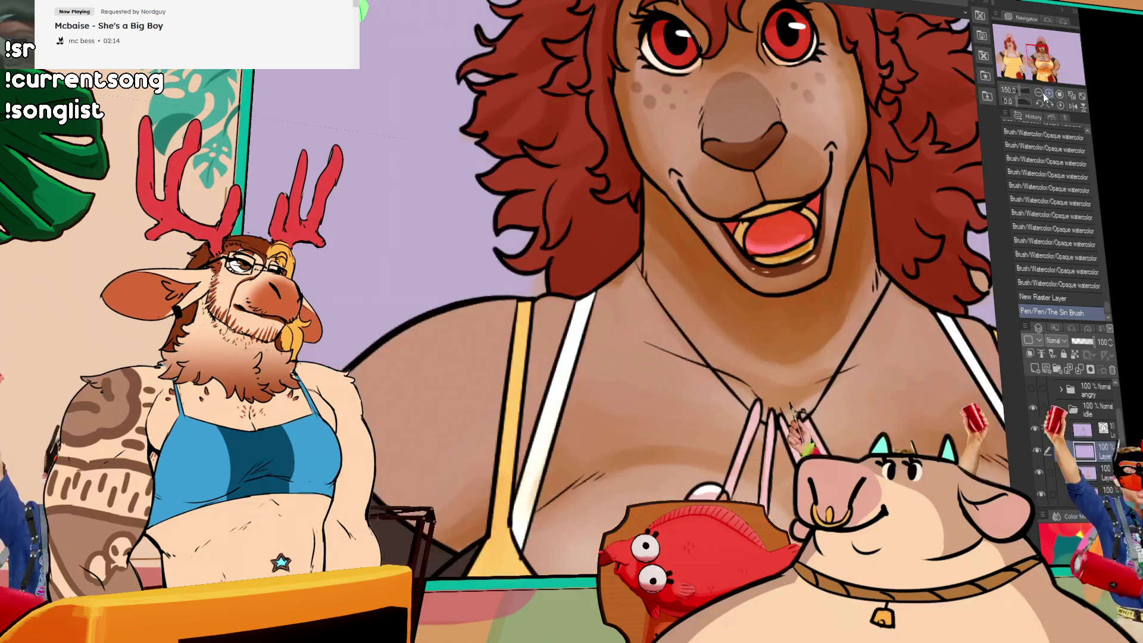
drag(606, 318, 606, 374)
click(637, 278)
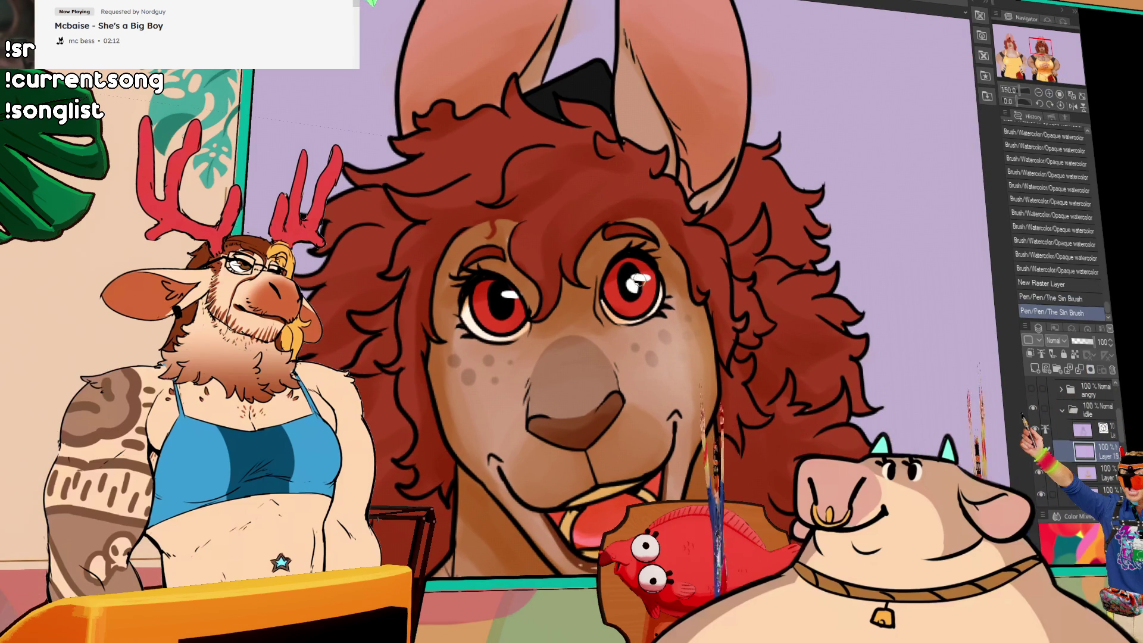
key(ctrl+z)
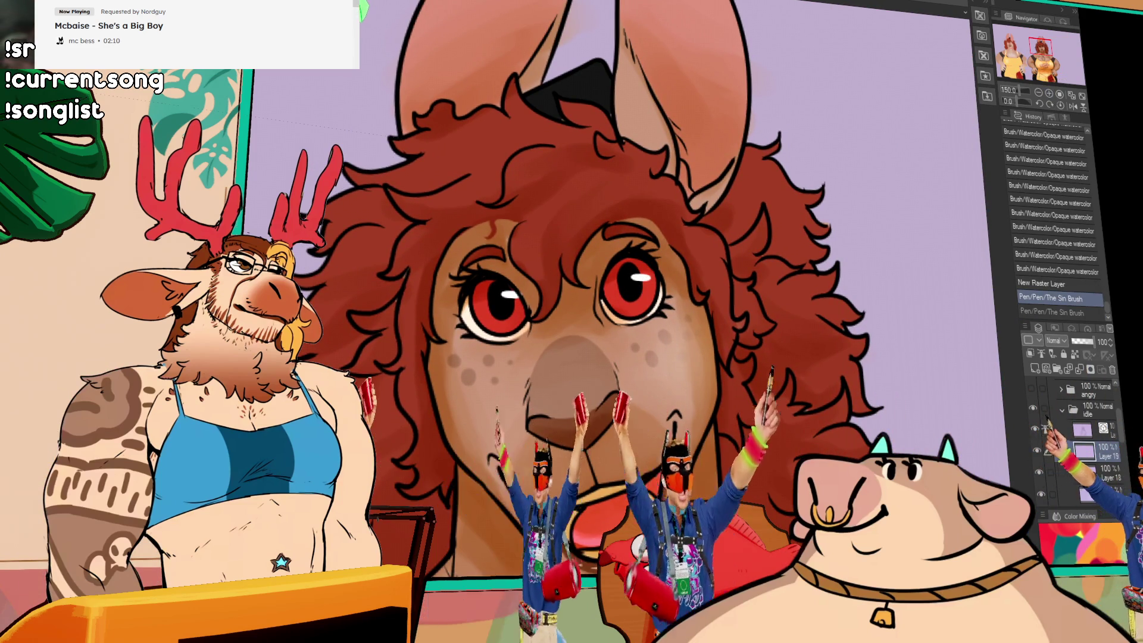
key(ctrl+y)
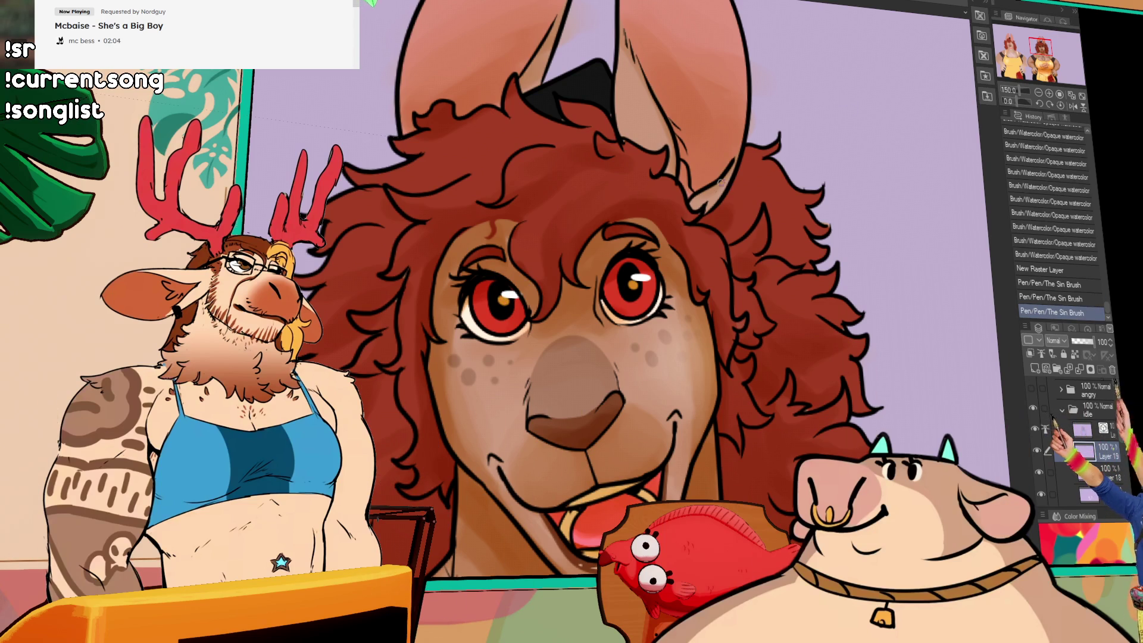
Draw light highlight strokes along the right side of the hair, toggling the last one.
drag(702, 228, 666, 264)
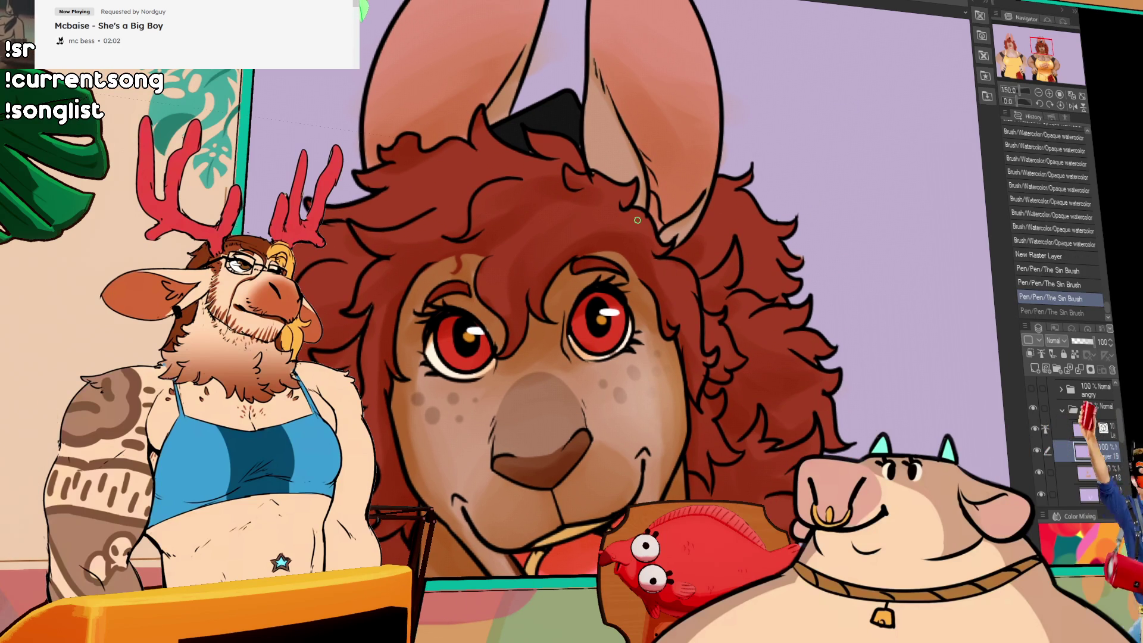
drag(679, 190, 656, 188)
drag(631, 262, 670, 272)
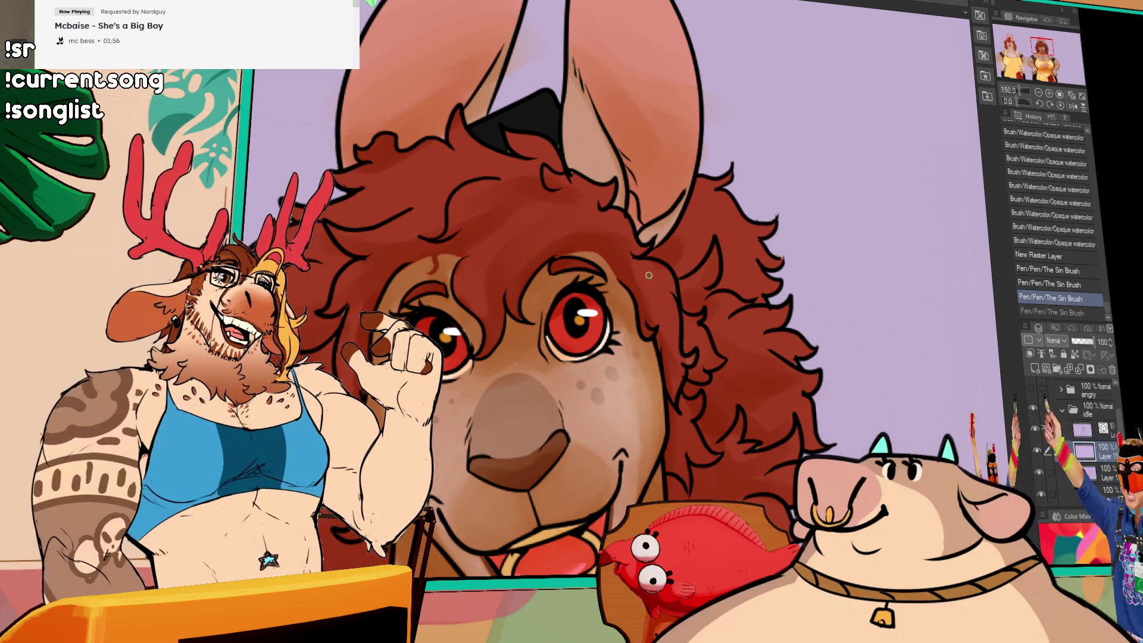
drag(654, 258, 676, 279)
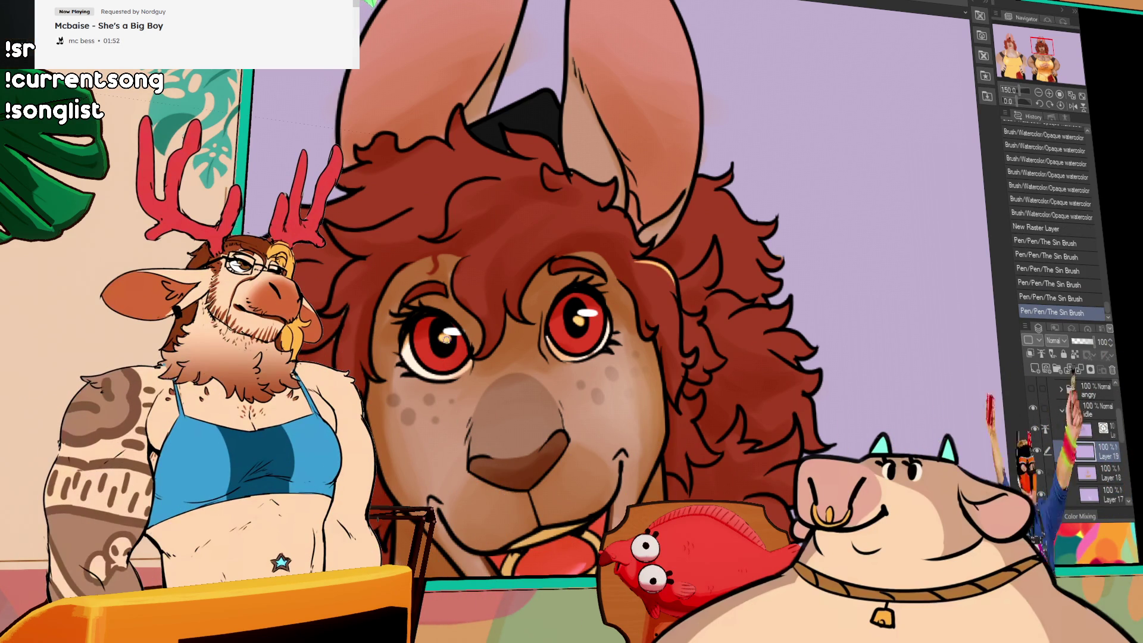
key(ctrl+z)
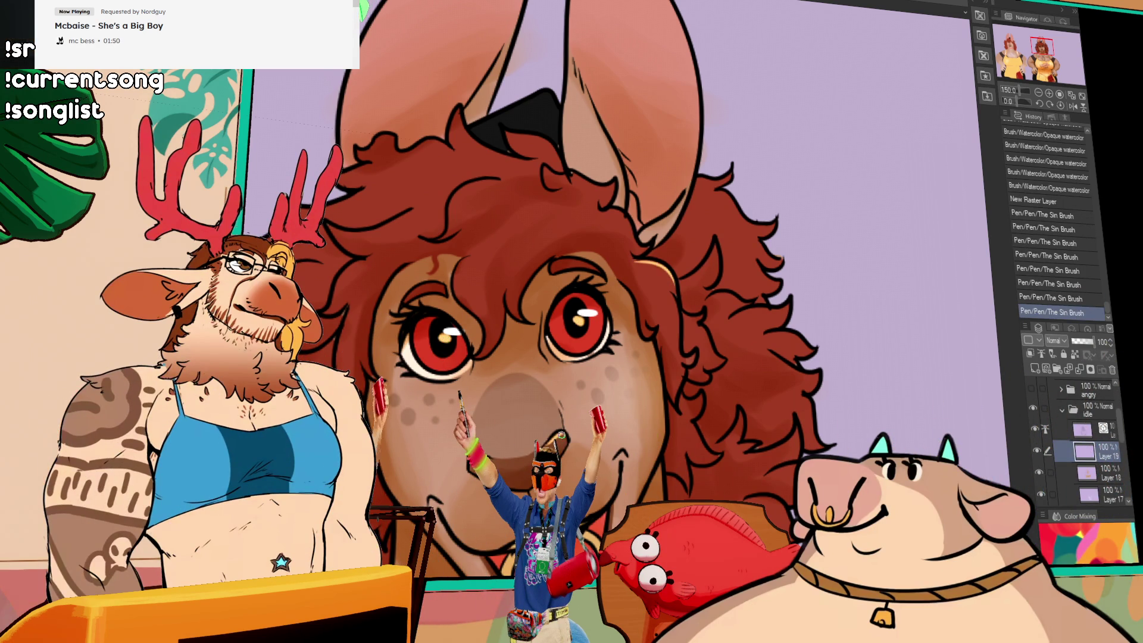
key(ctrl+y)
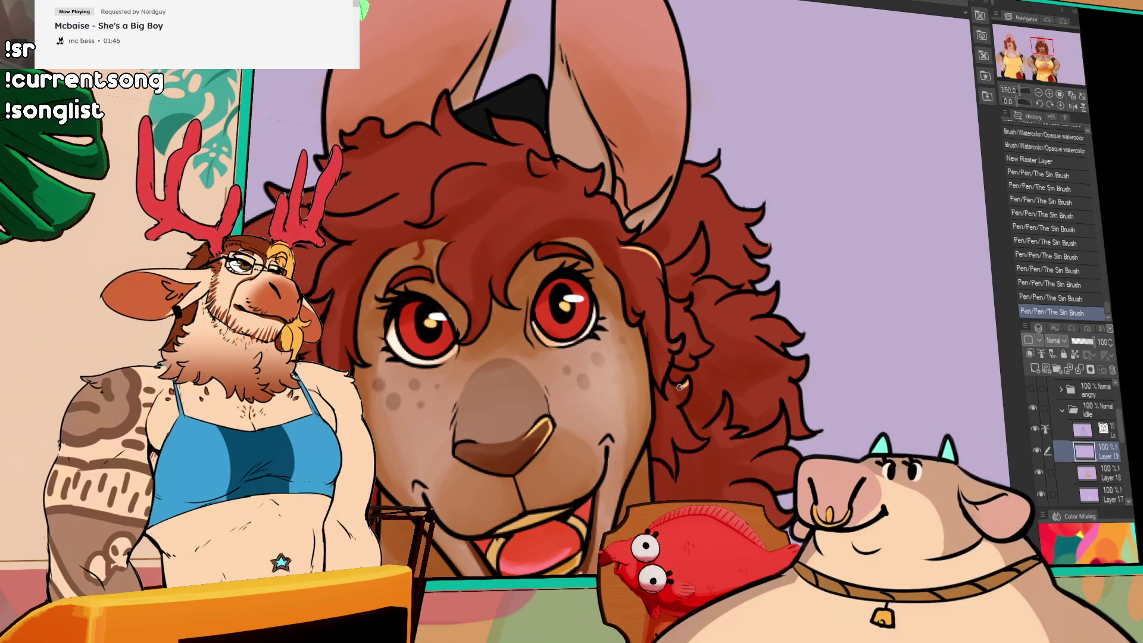
key(ctrl+y)
key(ctrl+y)
Undo two hair strokes, then paint new light arc highlights in the hair.
key(ctrl+z)
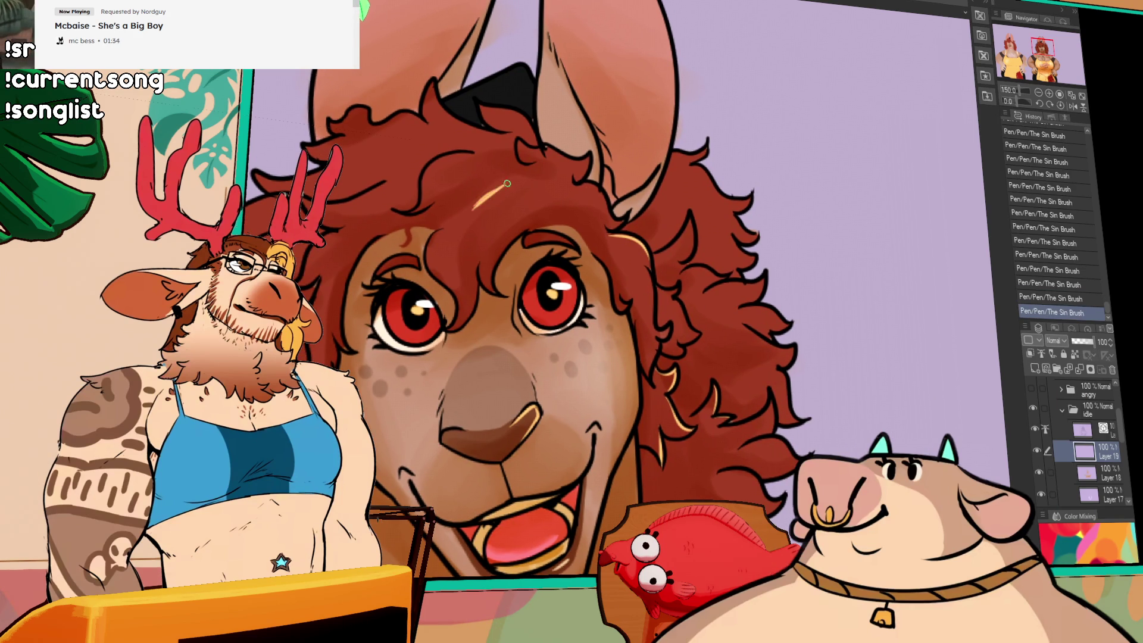
key(ctrl+z)
drag(424, 177, 477, 155)
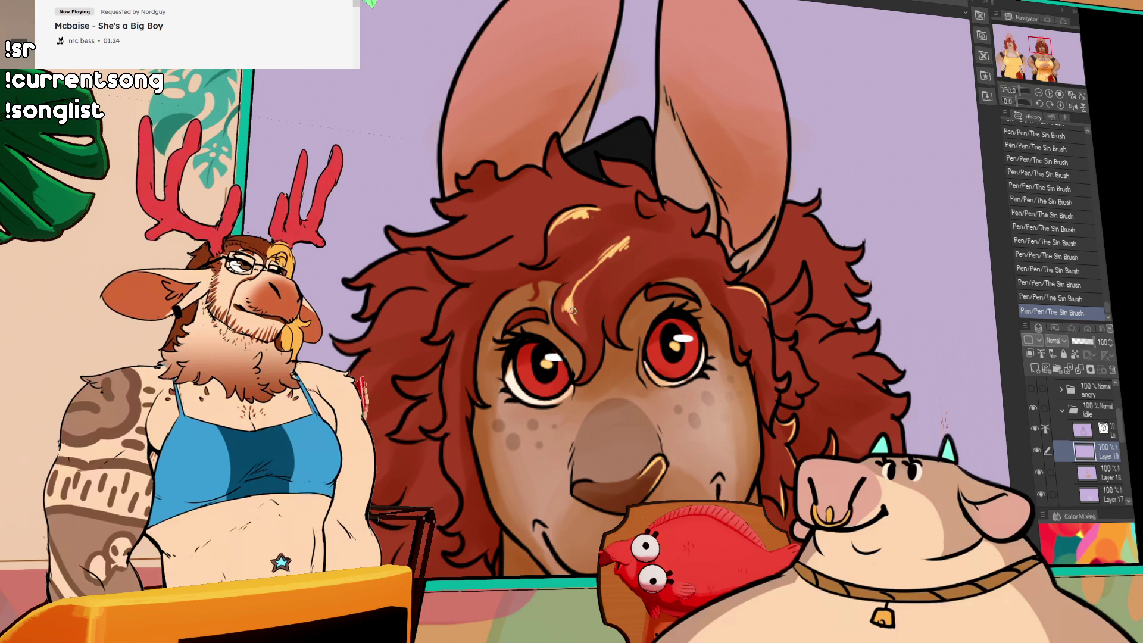
drag(573, 254, 605, 278)
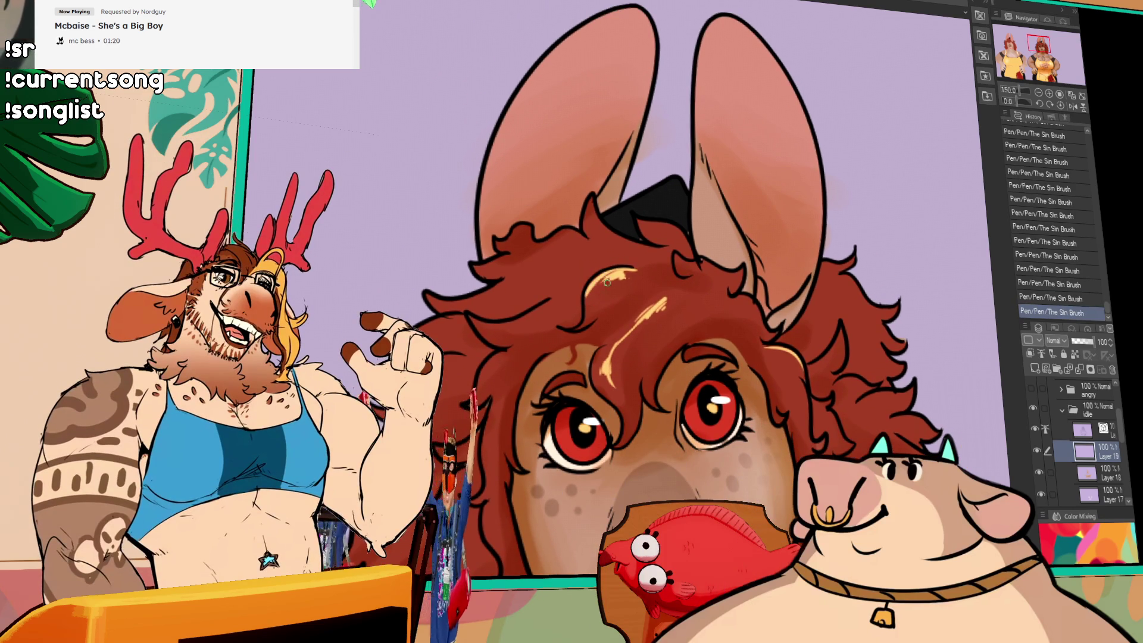
drag(667, 351, 737, 395)
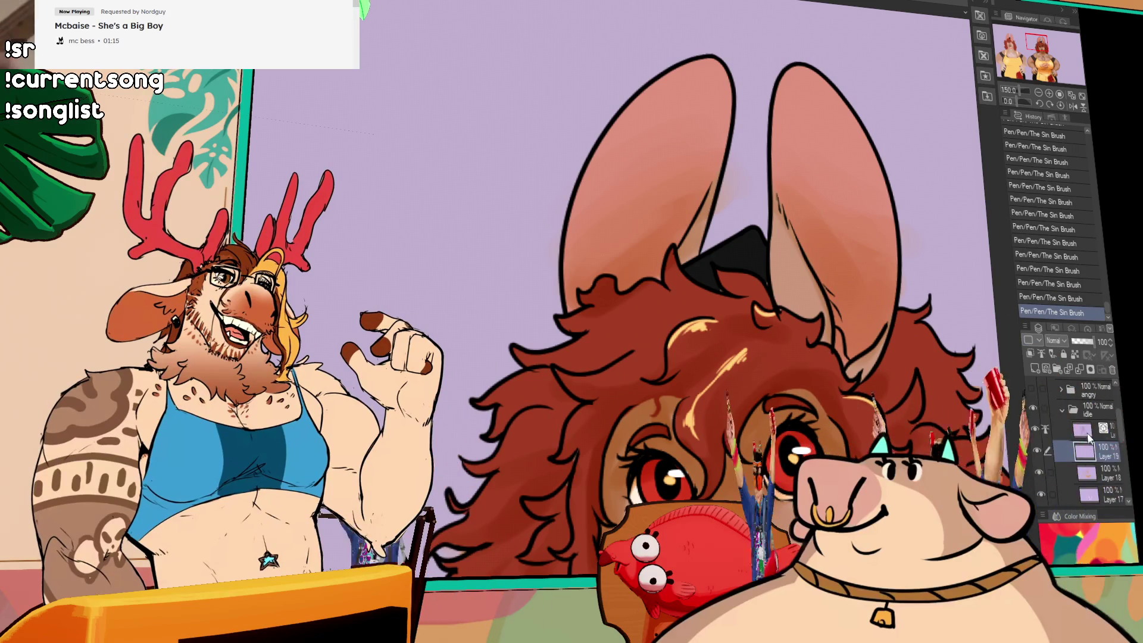
Erase part of the highlights on the layer above Layer 19, then undo the erasure.
click(1091, 439)
drag(768, 321, 779, 328)
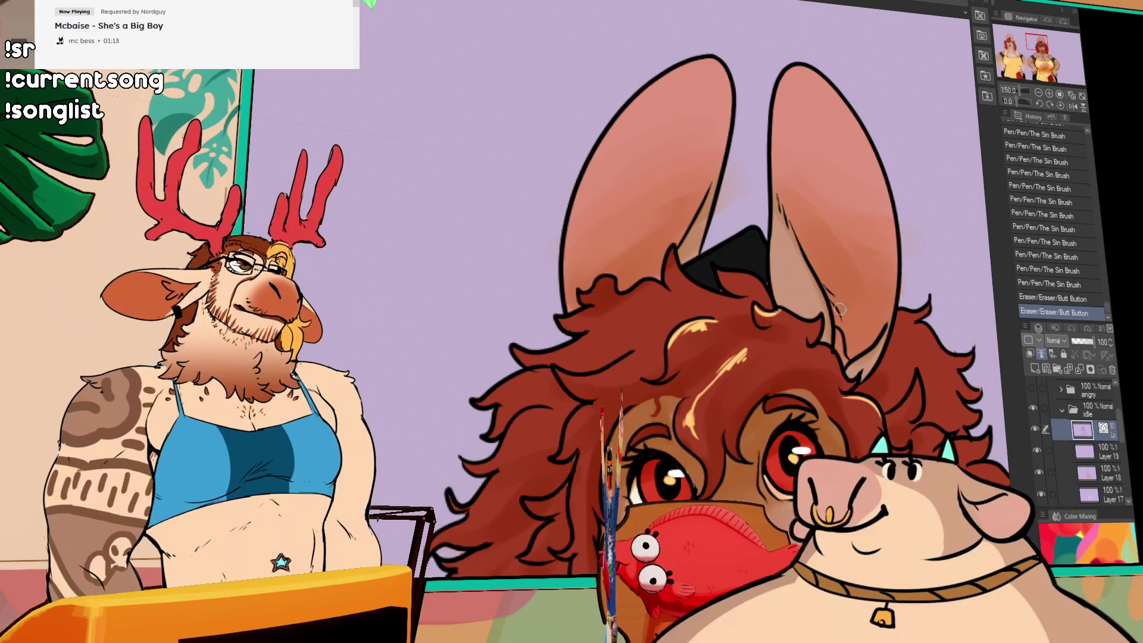
click(1101, 457)
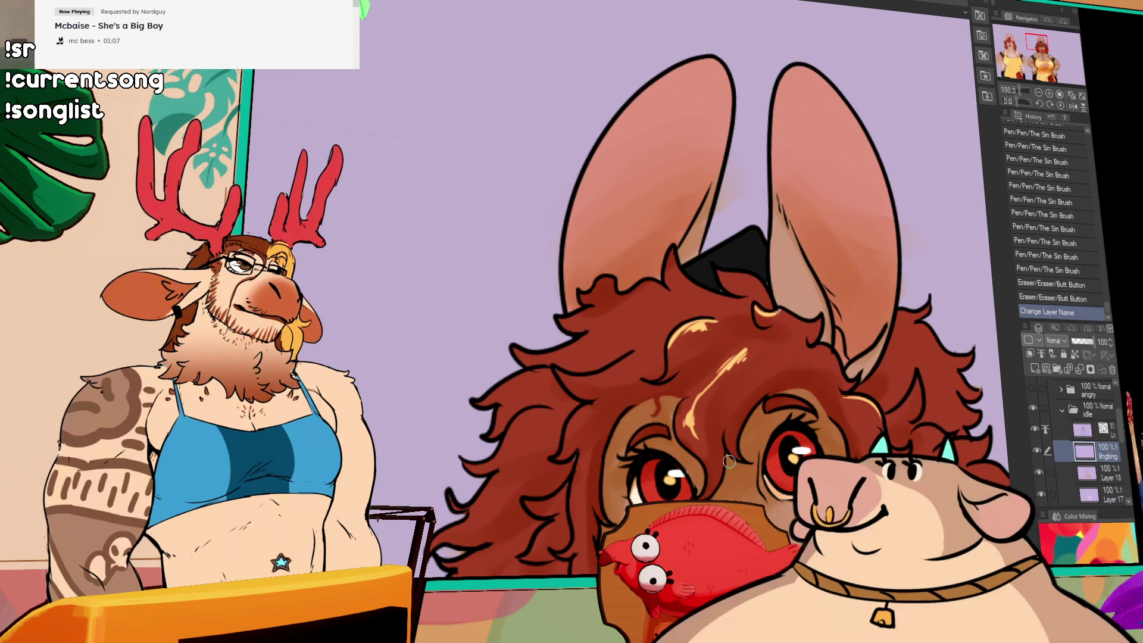
scroll(729, 417, down, 1)
click(750, 313)
key(ctrl+z)
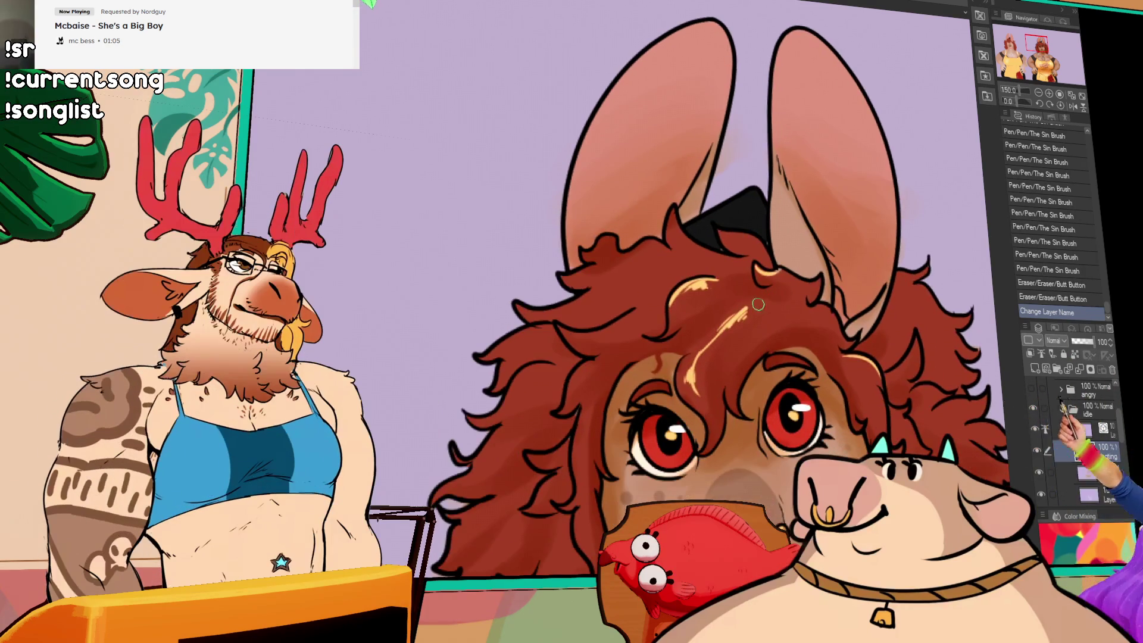
Paint orange highlights across the forehead curls, undoing and redoing strokes to compare.
drag(784, 308, 730, 381)
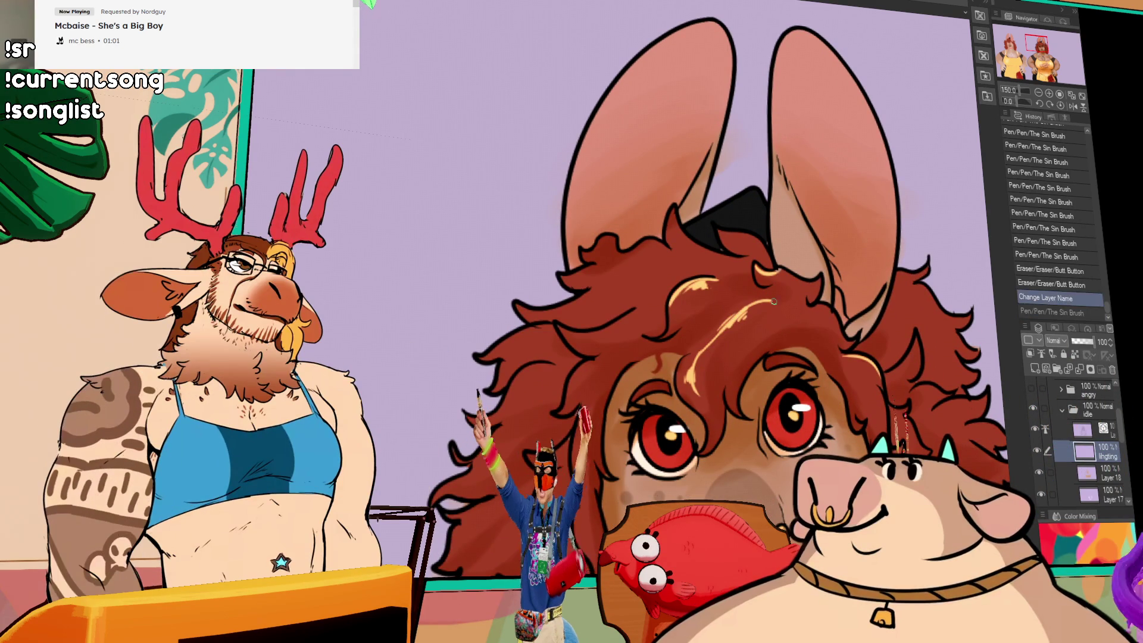
drag(773, 307, 708, 357)
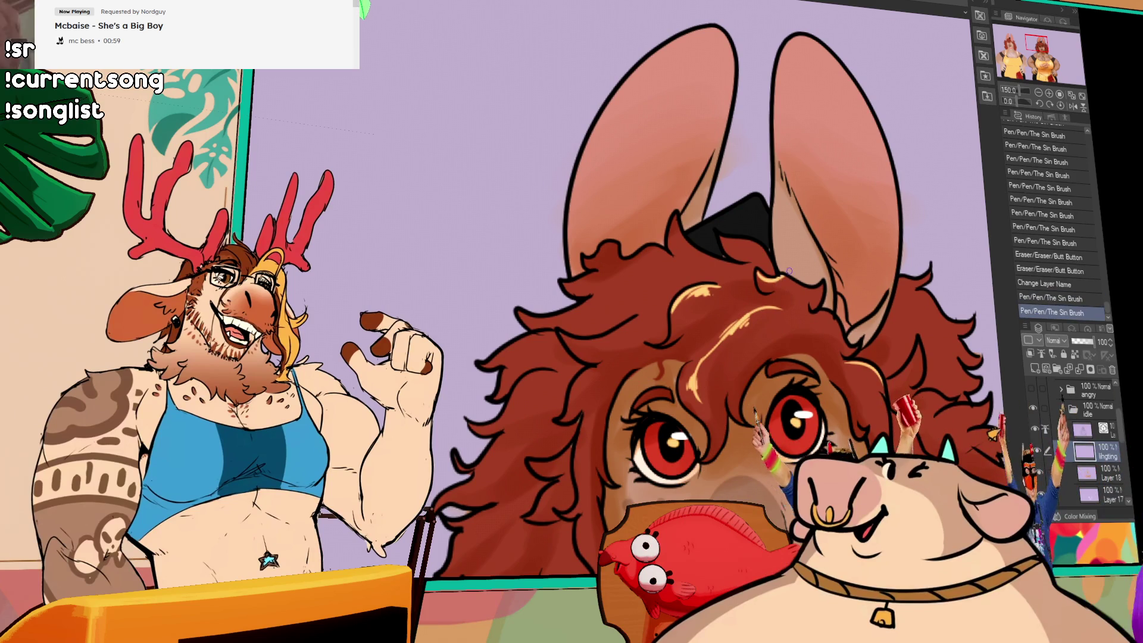
key(ctrl+y)
click(782, 279)
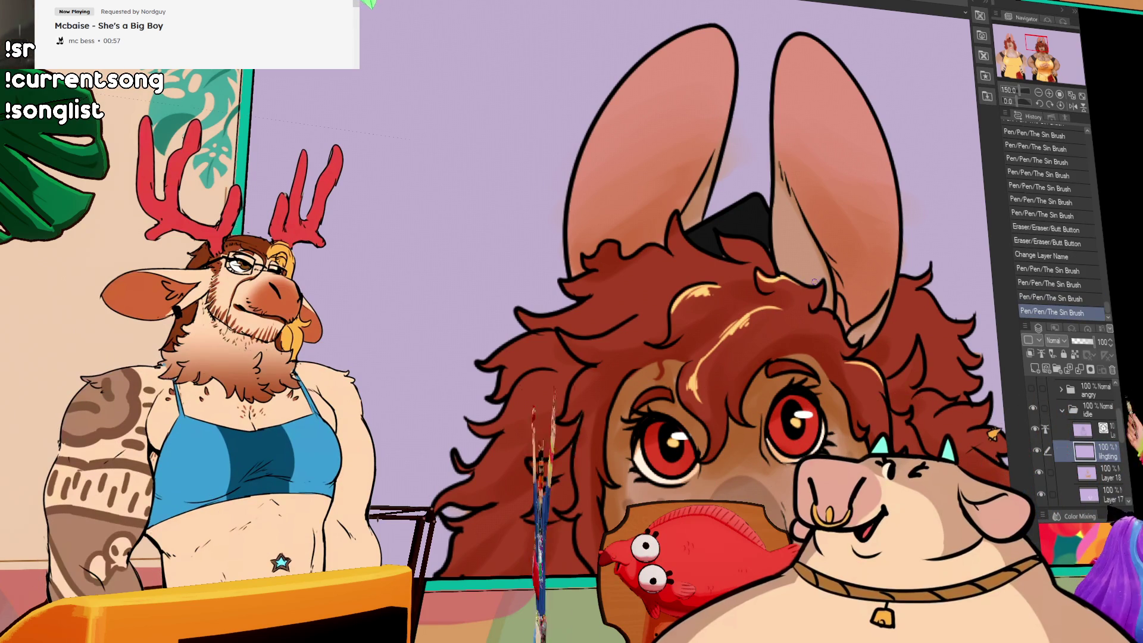
key(ctrl+z)
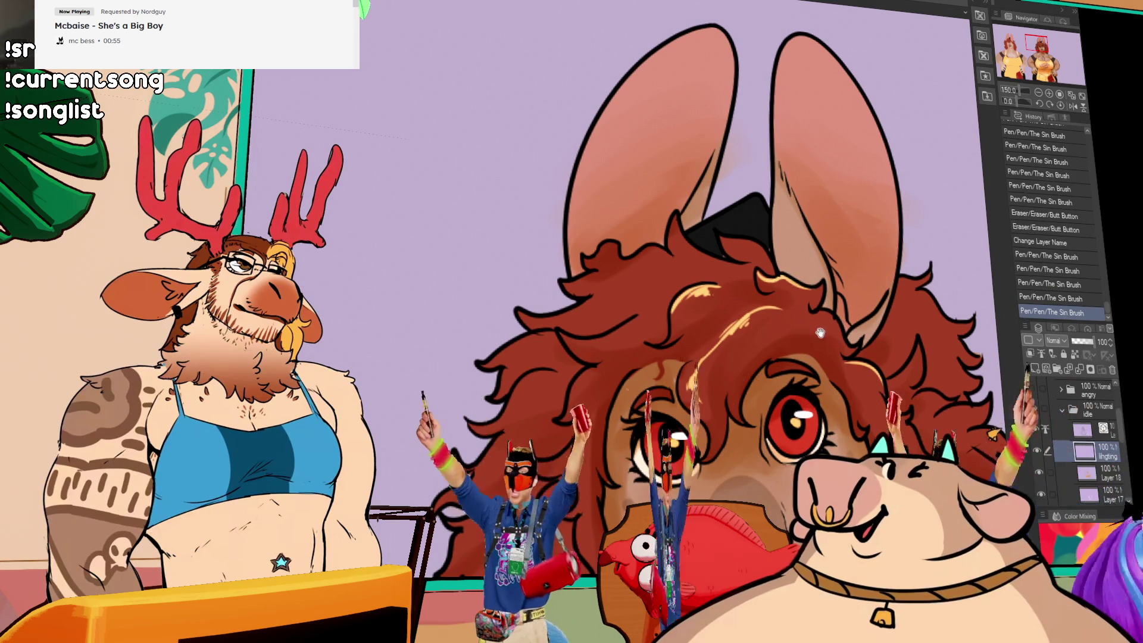
drag(820, 283, 777, 336)
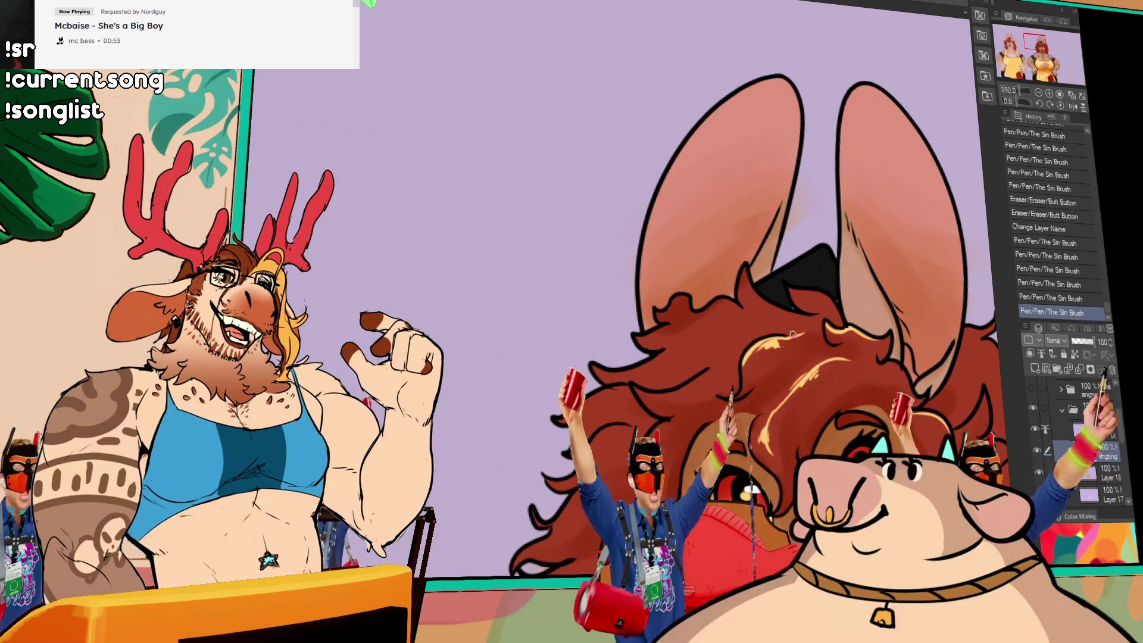
key(ctrl+y)
drag(795, 305, 834, 300)
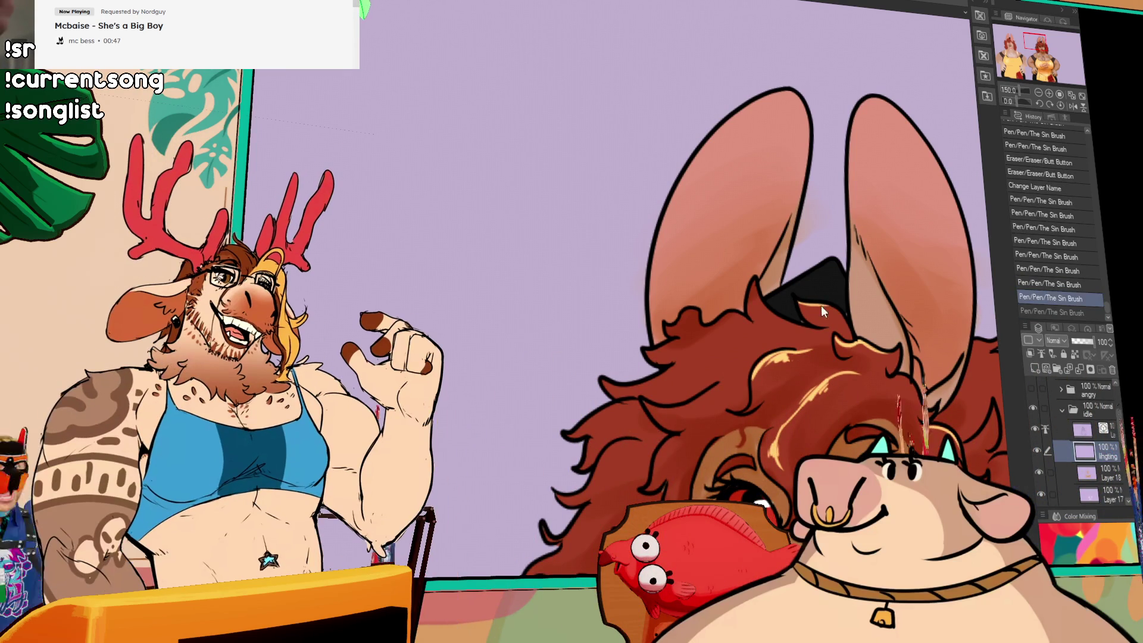
Add a small hair highlight, then undo the last hair strokes and recentre the face.
drag(824, 337, 837, 322)
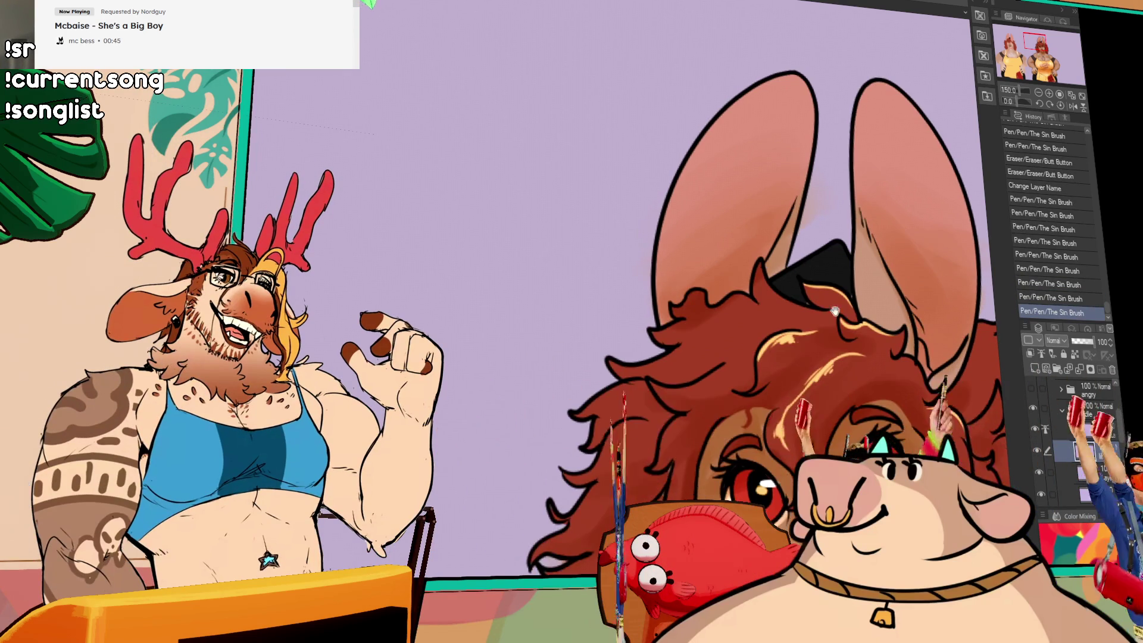
key(ctrl+z)
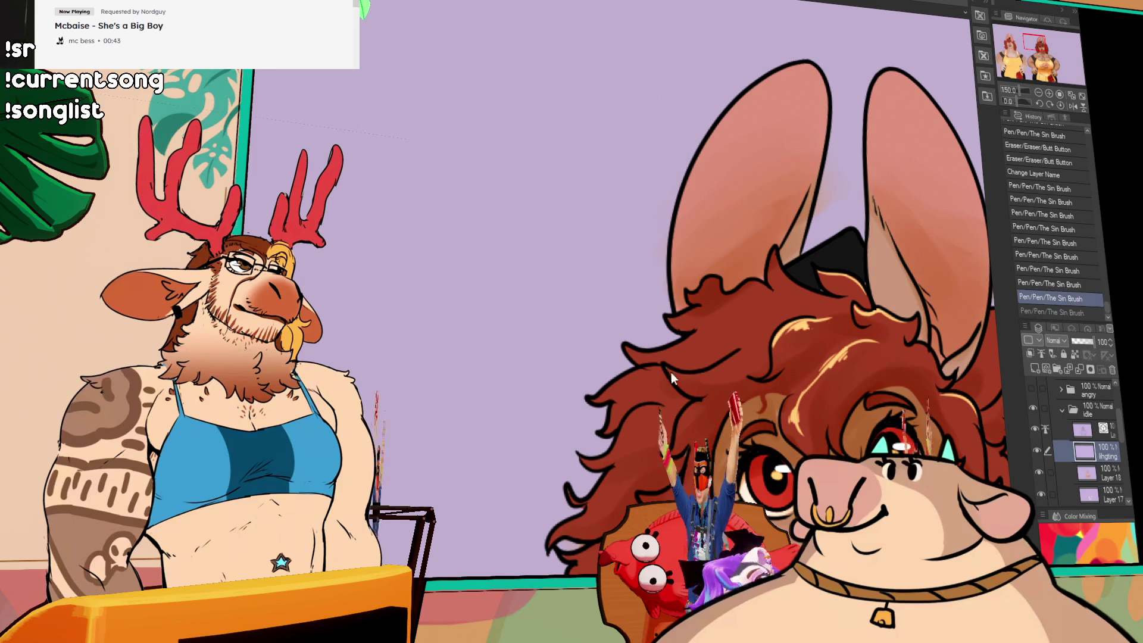
key(ctrl+y)
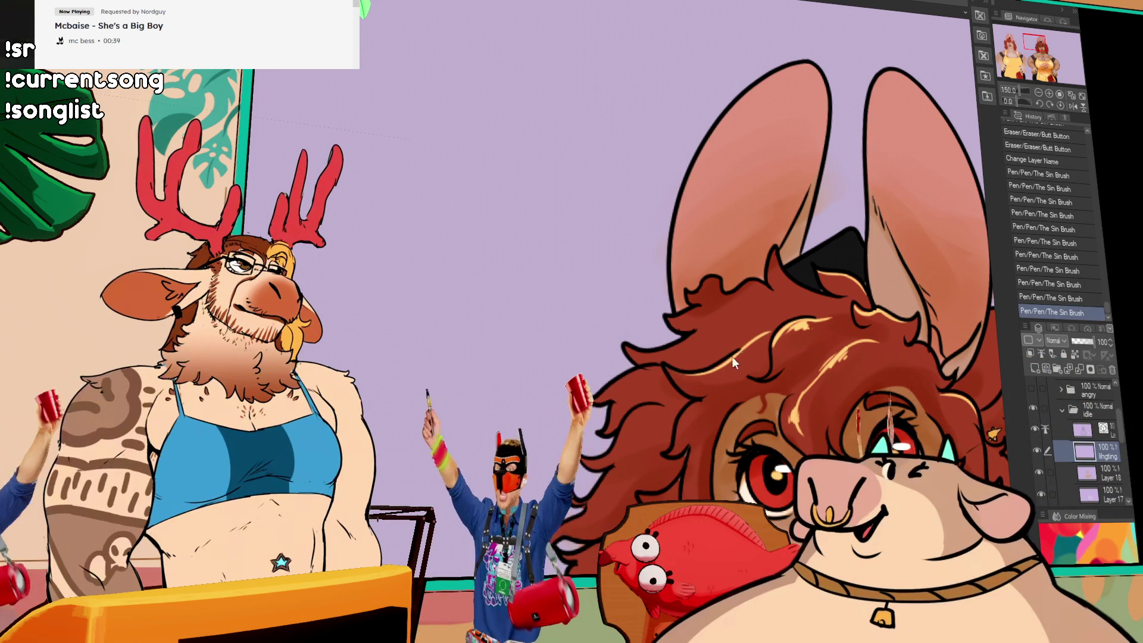
mouse_move(726, 365)
mouse_down()
mouse_move(740, 359)
mouse_move(714, 396)
mouse_up()
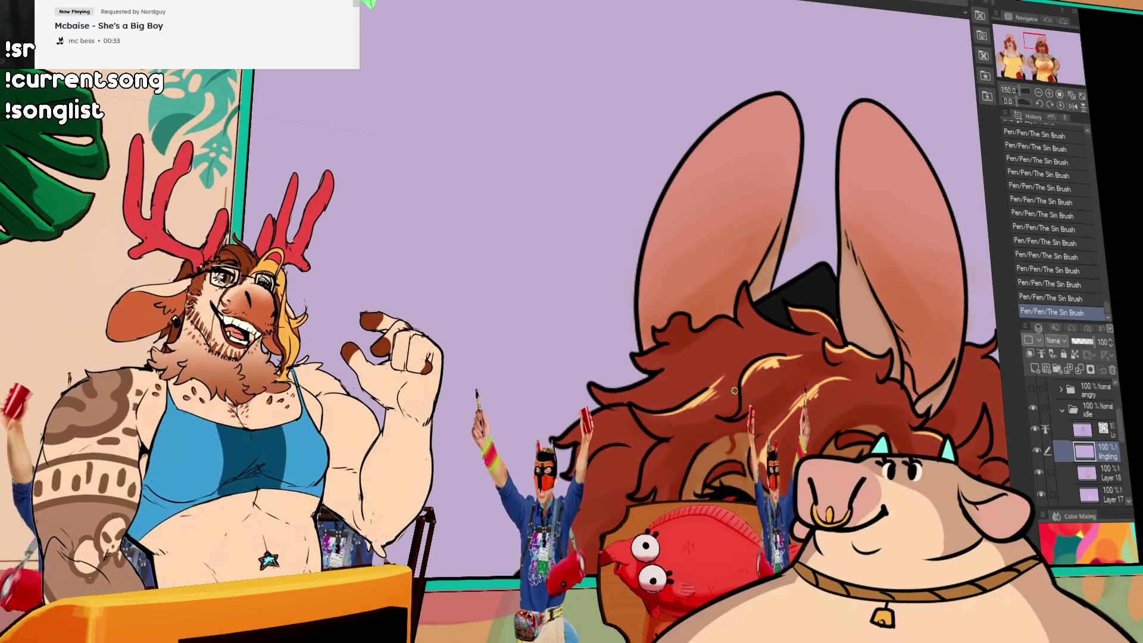
drag(774, 332, 799, 313)
key(ctrl+z)
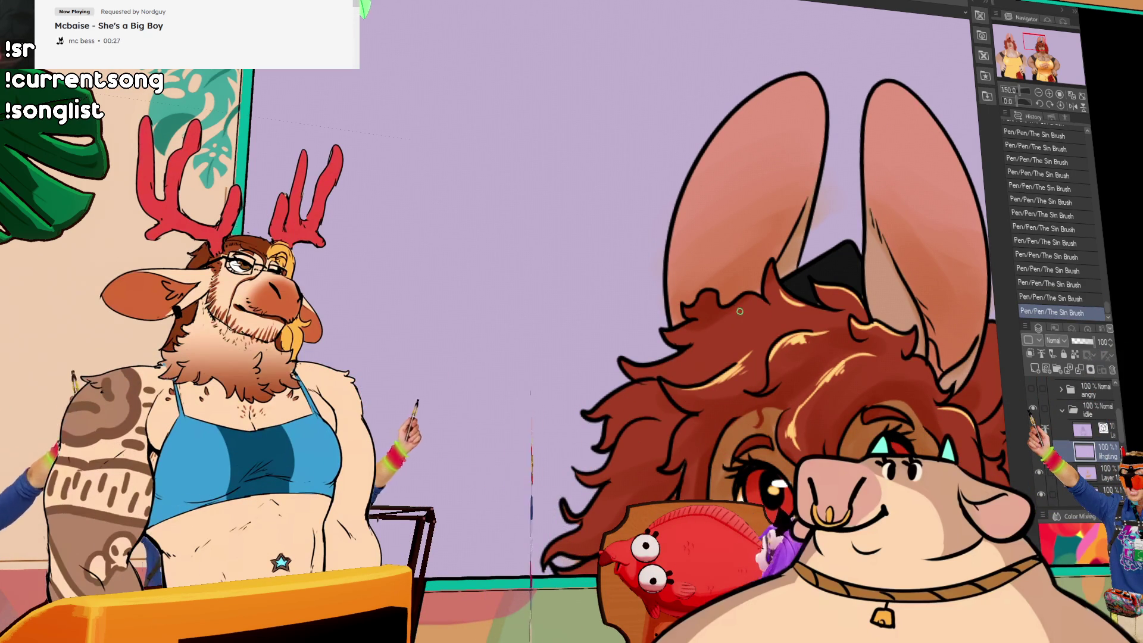
key(ctrl+z)
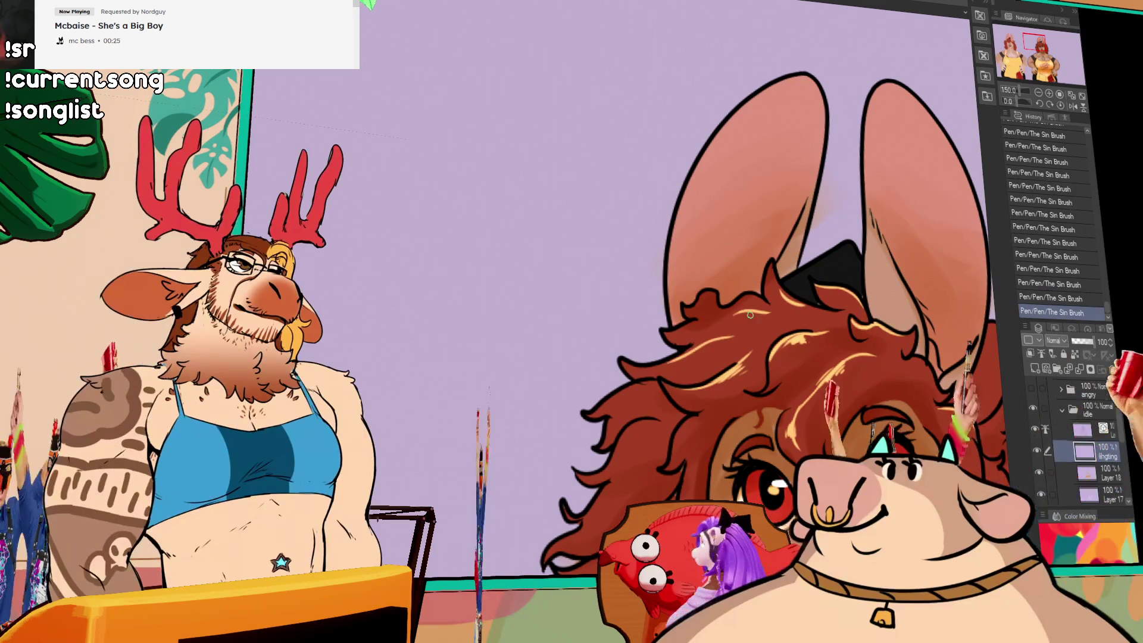
drag(757, 316, 892, 263)
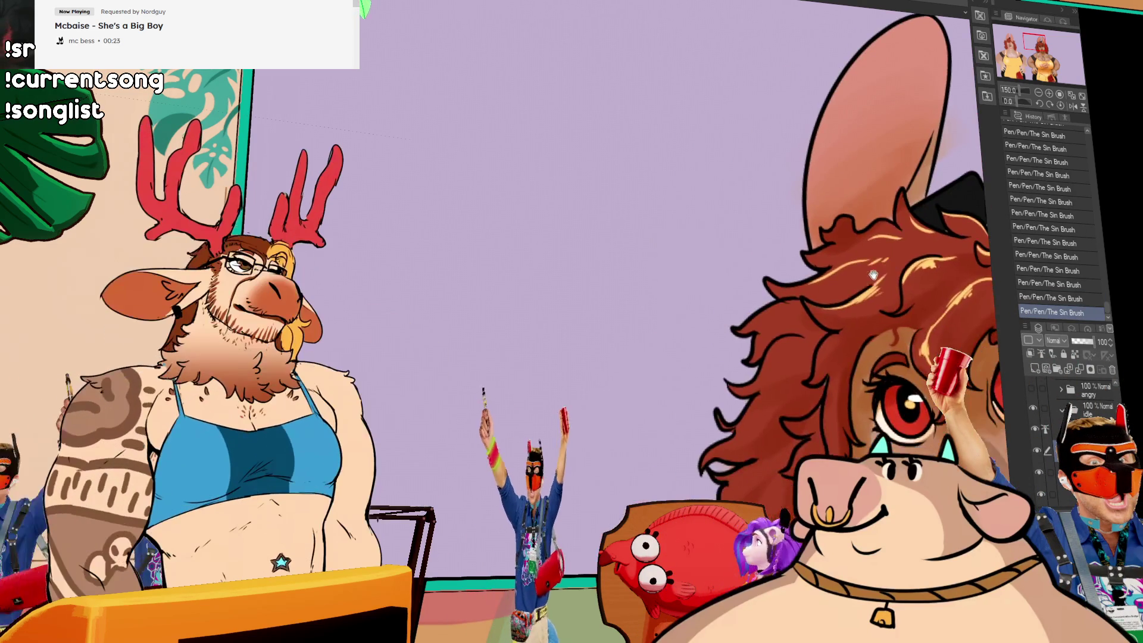
mouse_move(1137, 355)
mouse_down()
mouse_move(840, 403)
mouse_move(887, 308)
mouse_move(887, 280)
mouse_move(823, 333)
mouse_up()
click(1032, 298)
click(1052, 312)
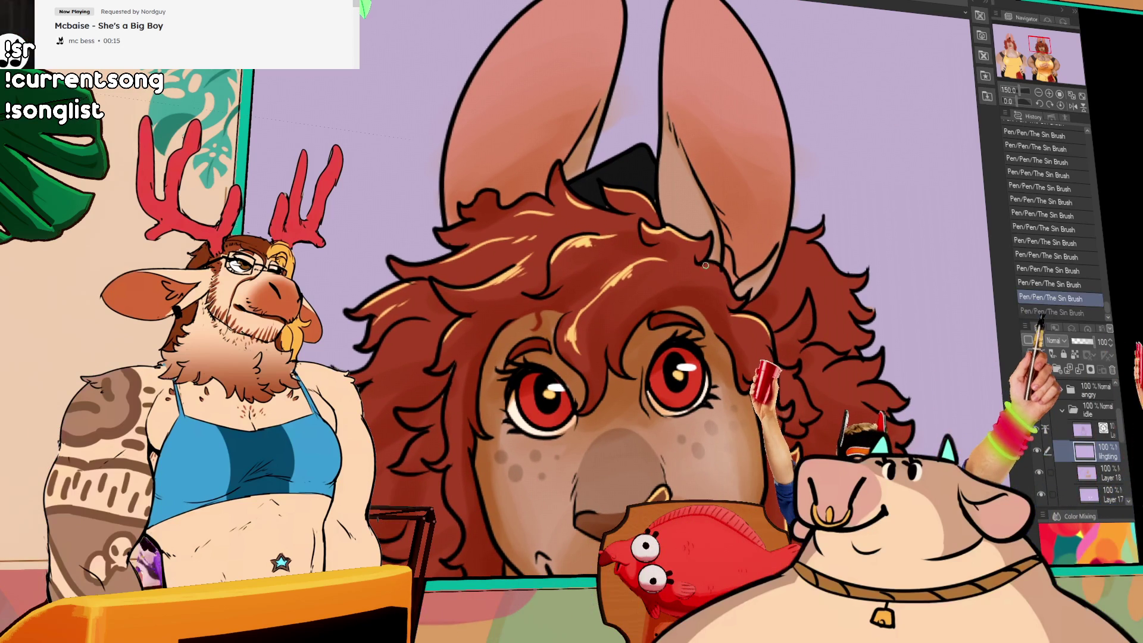
key(ctrl+y)
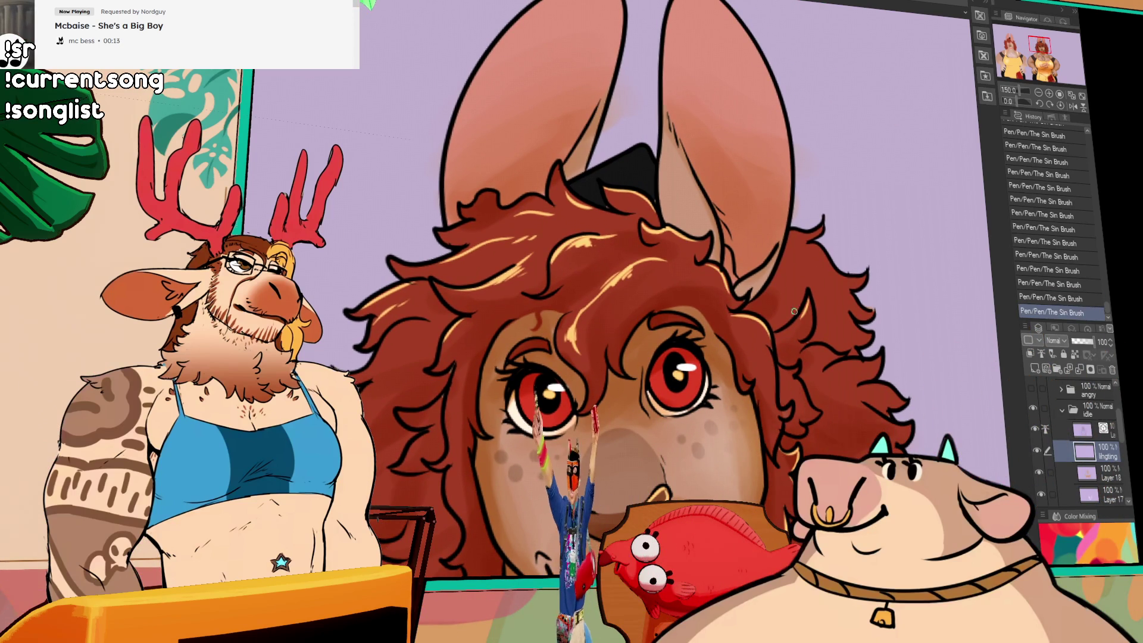
key(ctrl+z)
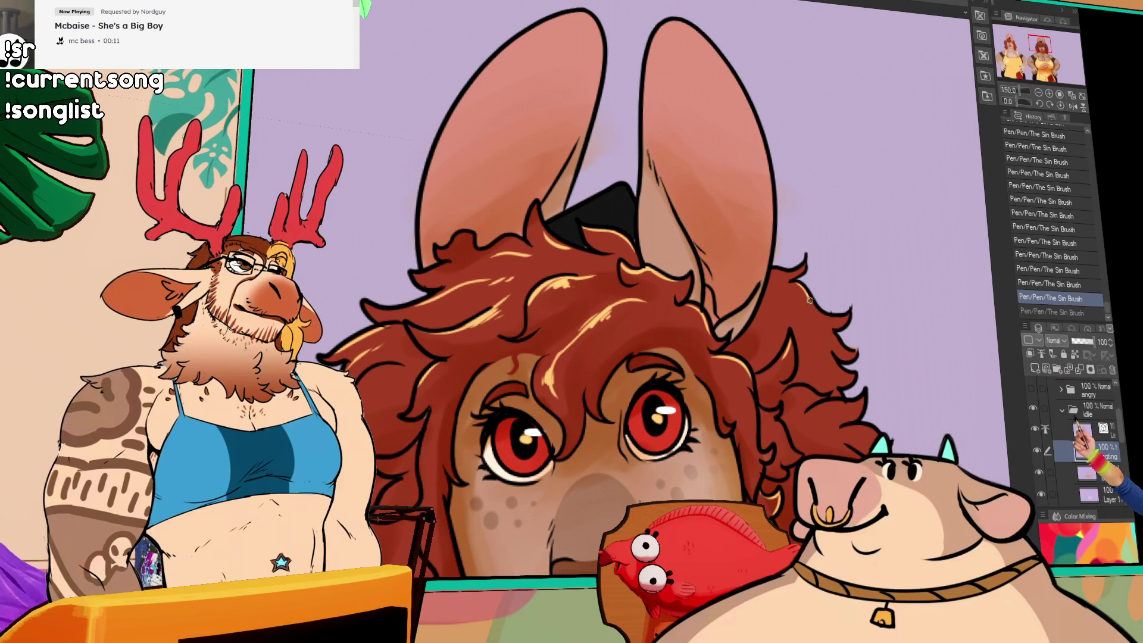
key(ctrl+y)
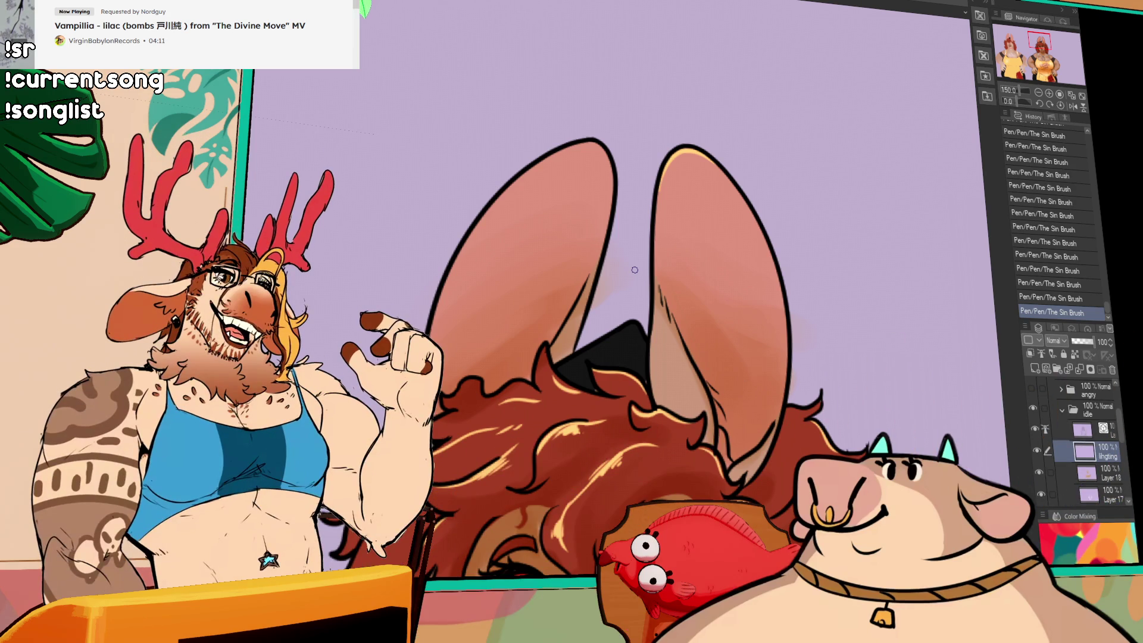
mouse_move(608, 429)
mouse_down()
mouse_move(724, 346)
mouse_move(724, 262)
mouse_move(716, 347)
mouse_up()
drag(811, 325, 775, 261)
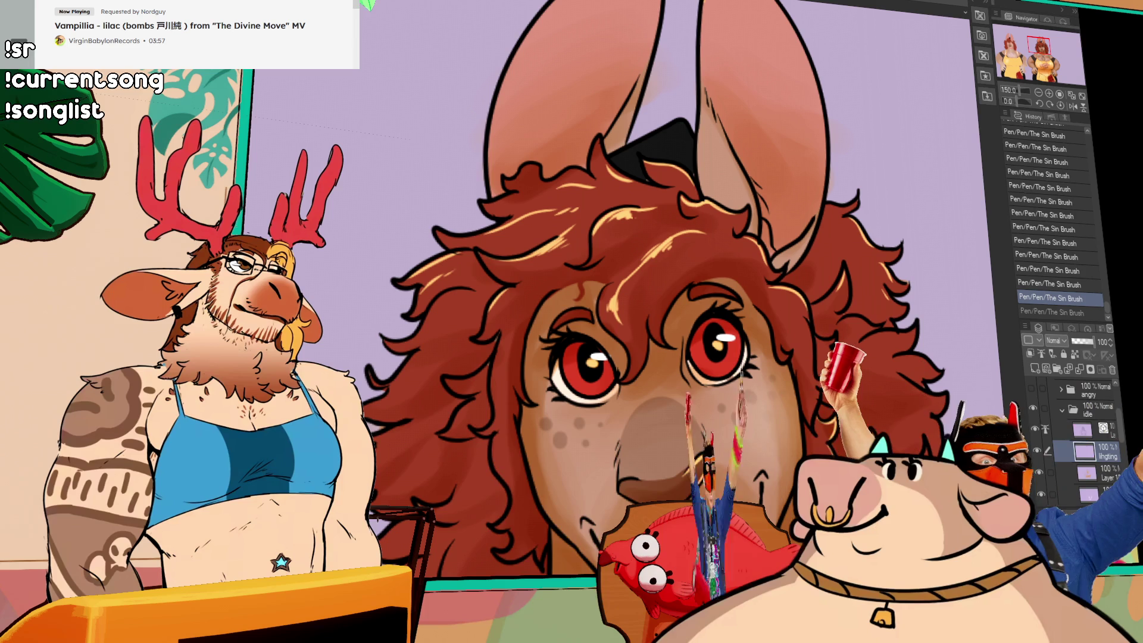
Undo the recent brush strokes around the mouth, then switch to Layer 18.
drag(776, 453, 775, 304)
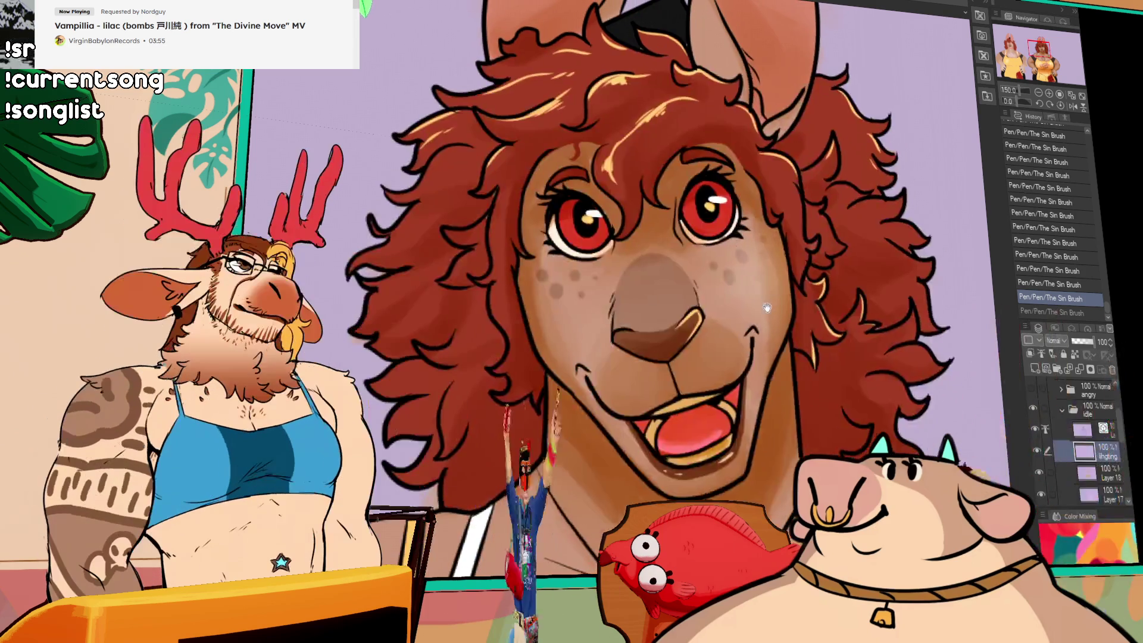
key(ctrl+z)
key(ctrl+z)
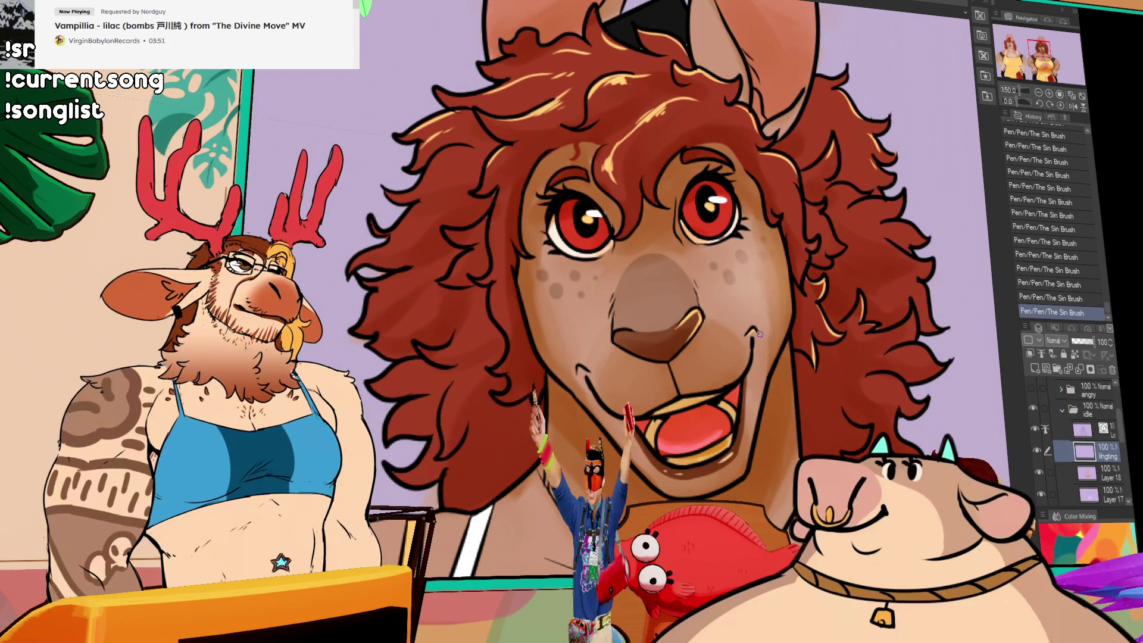
scroll(766, 317, up, 3)
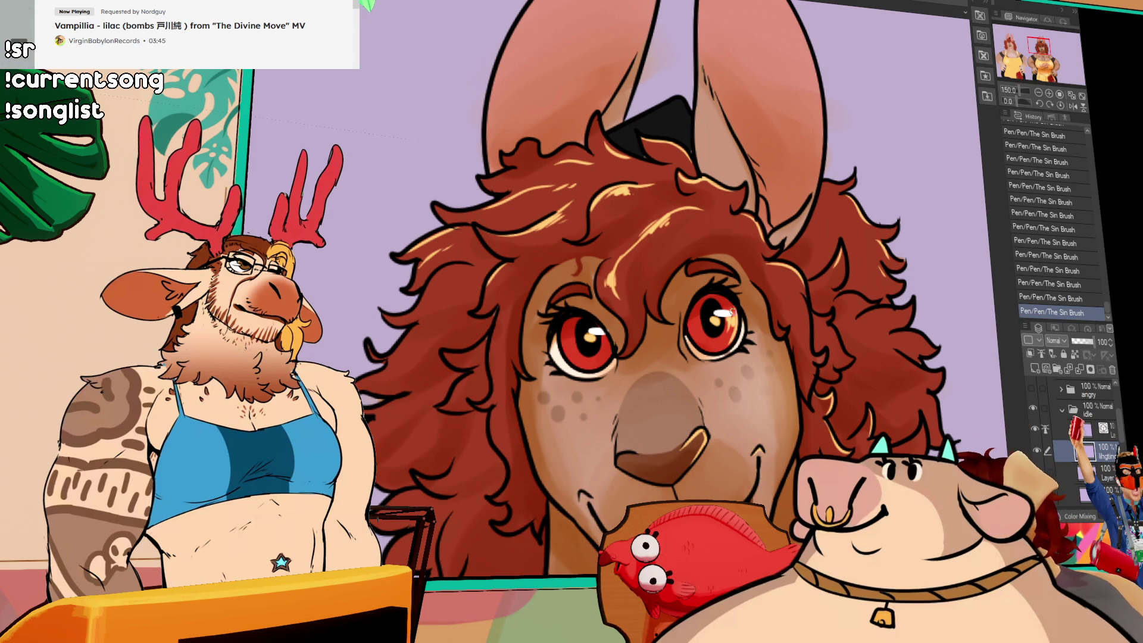
drag(728, 342, 712, 324)
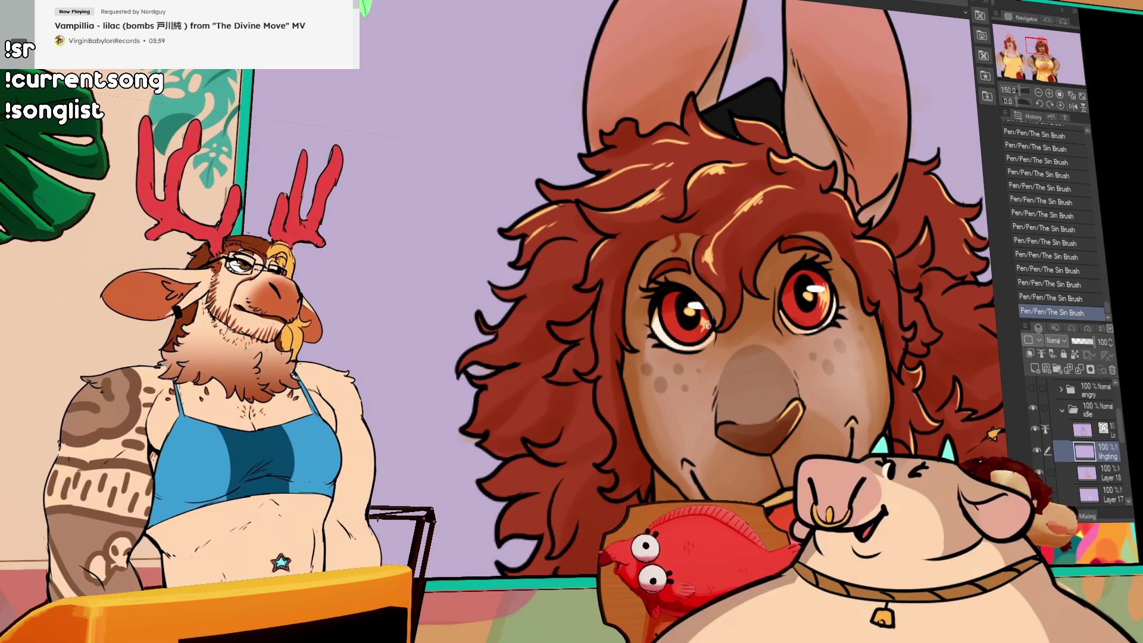
key(ctrl+z)
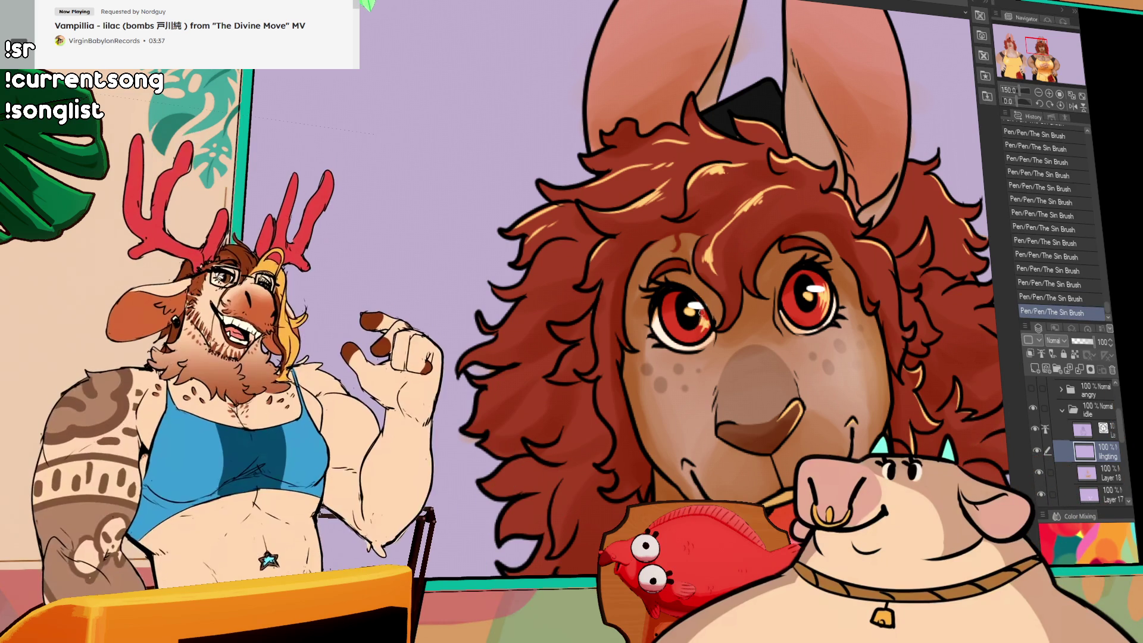
drag(878, 280, 851, 278)
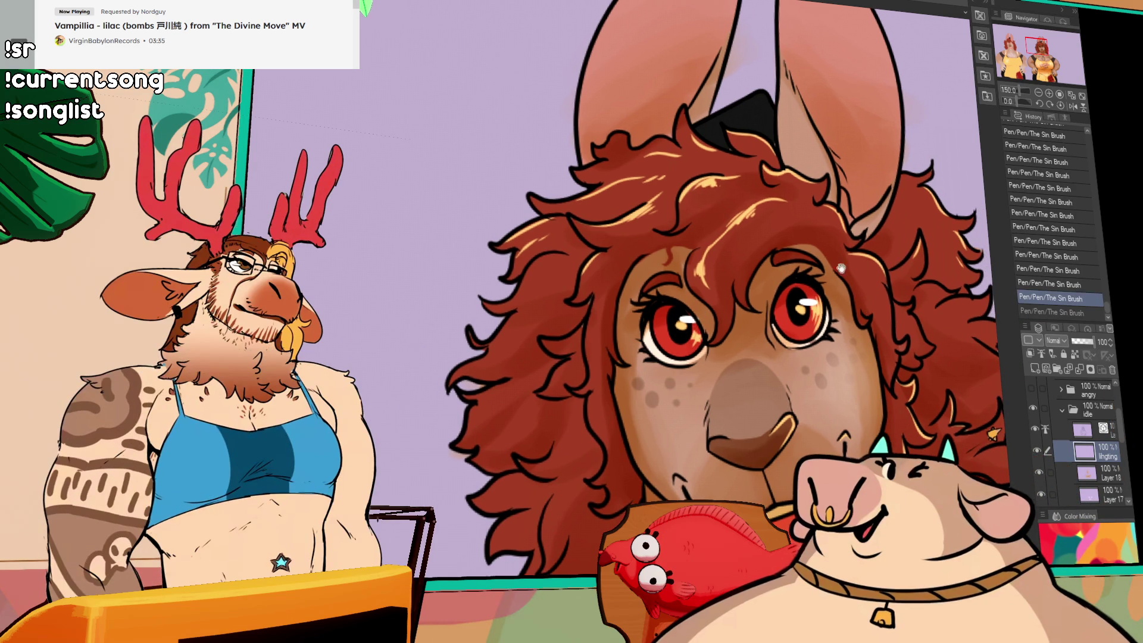
mouse_move(868, 376)
mouse_down()
mouse_move(819, 345)
mouse_move(774, 295)
mouse_up()
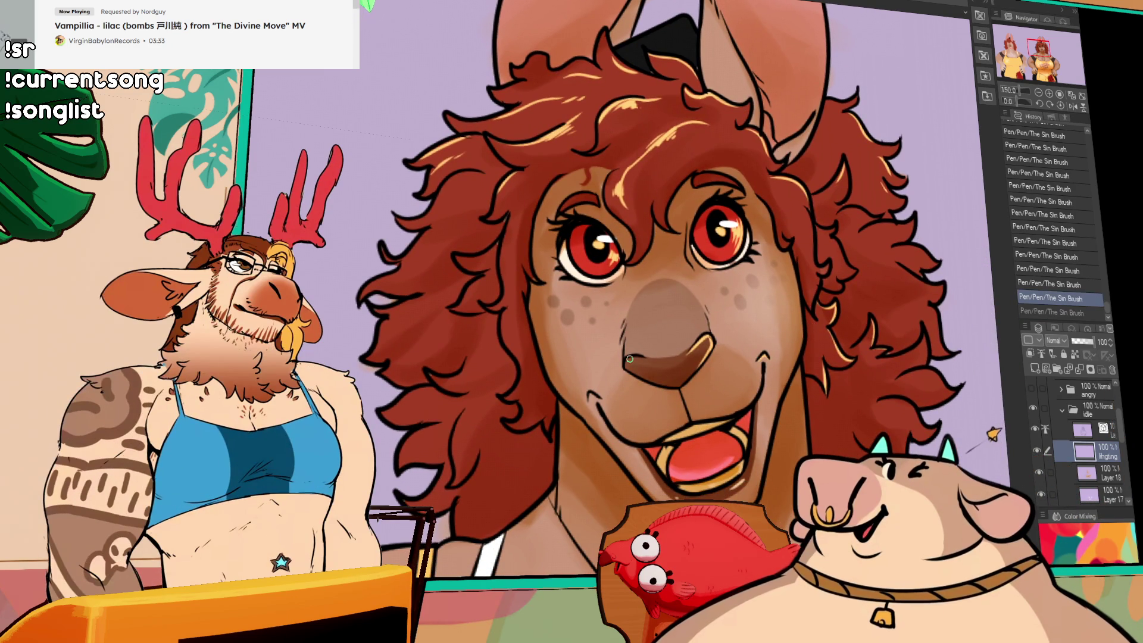
key(ctrl+z)
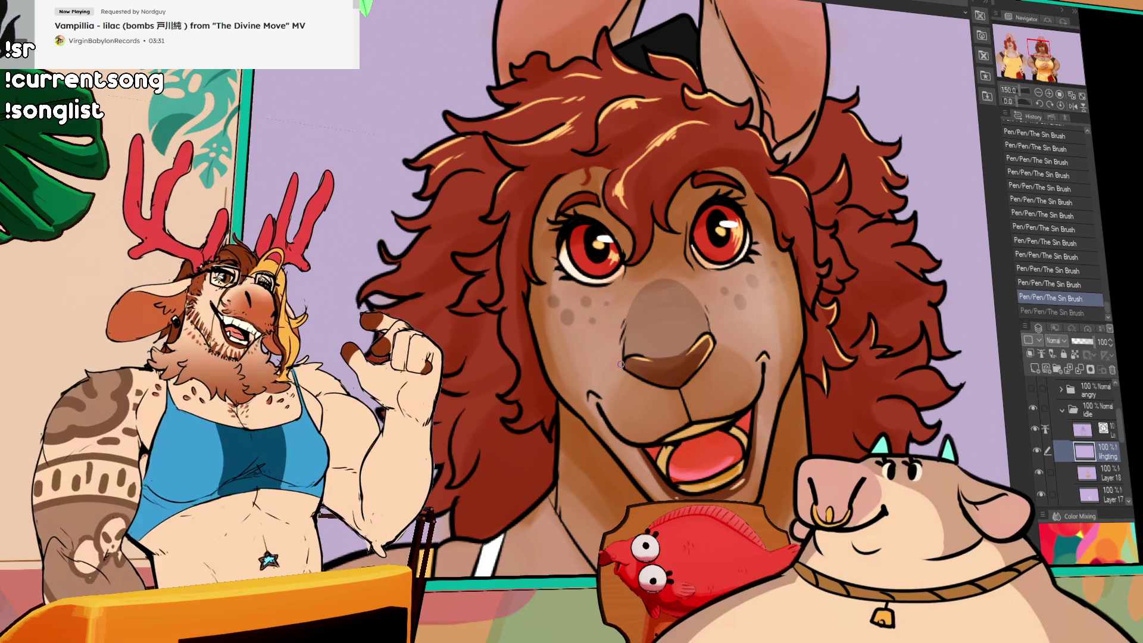
drag(739, 395, 769, 336)
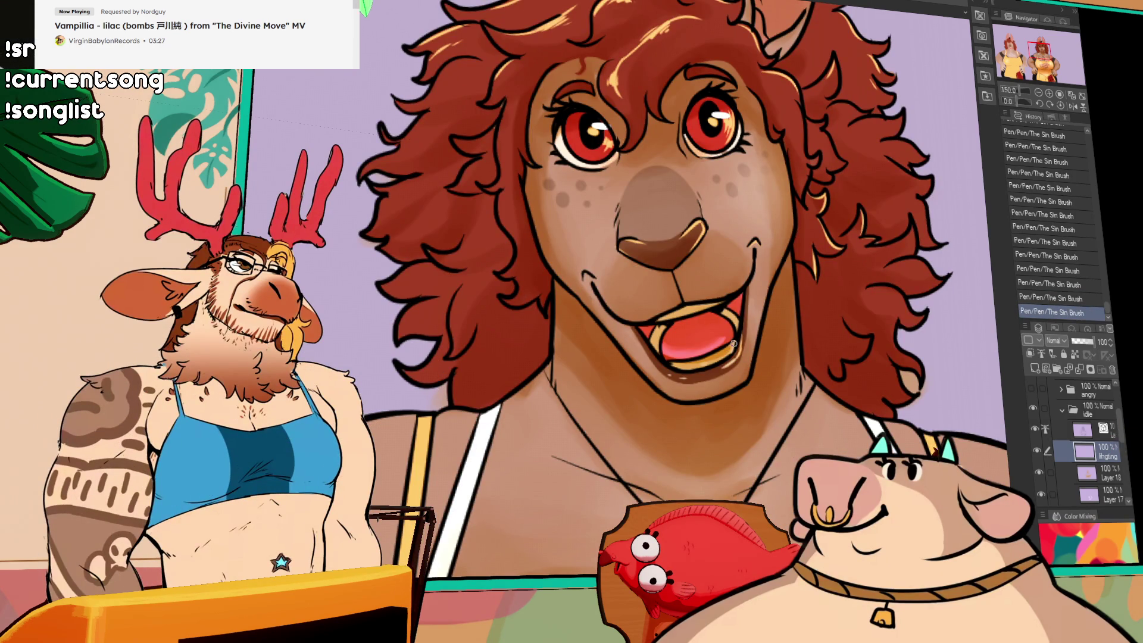
click(1100, 473)
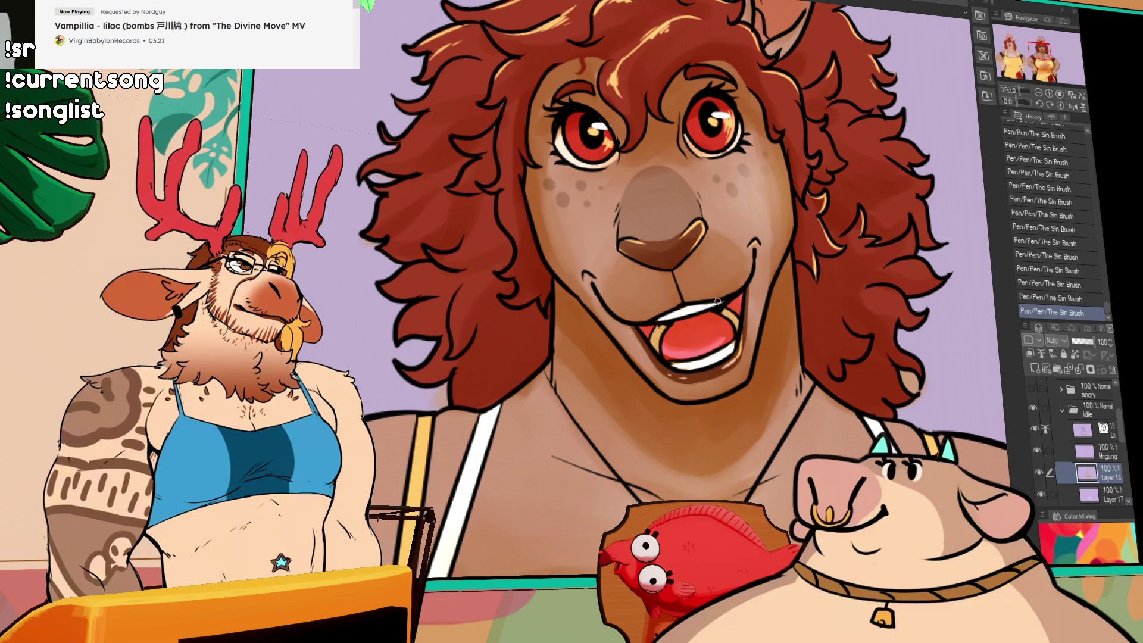
drag(880, 348, 909, 275)
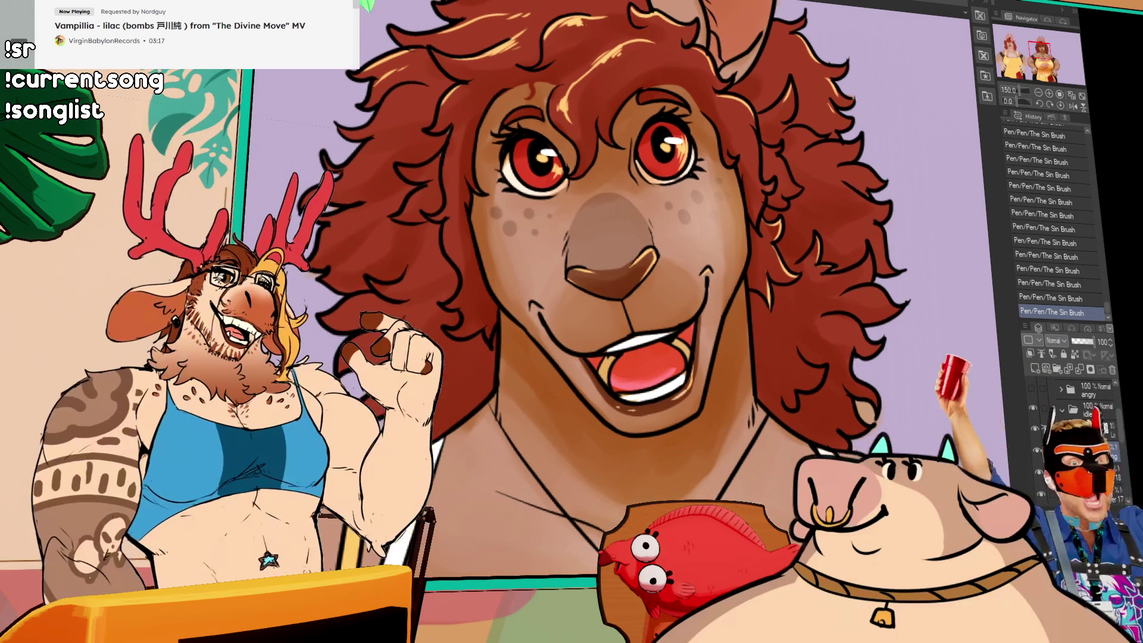
drag(910, 439, 874, 456)
mouse_move(768, 447)
mouse_down()
mouse_move(628, 452)
mouse_move(624, 319)
mouse_move(646, 345)
mouse_move(644, 364)
mouse_up()
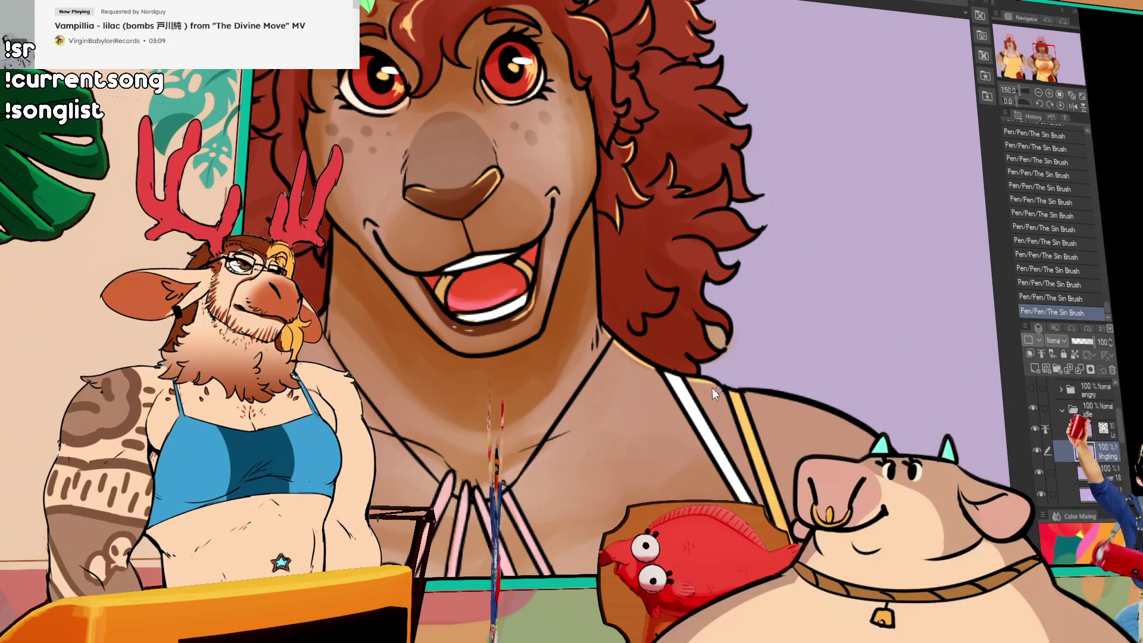
Undo two necklace strokes, restore the rightmost pink spoon, and return the view to the face.
drag(721, 388, 691, 307)
key(ctrl+z)
drag(780, 336, 794, 268)
key(ctrl+z)
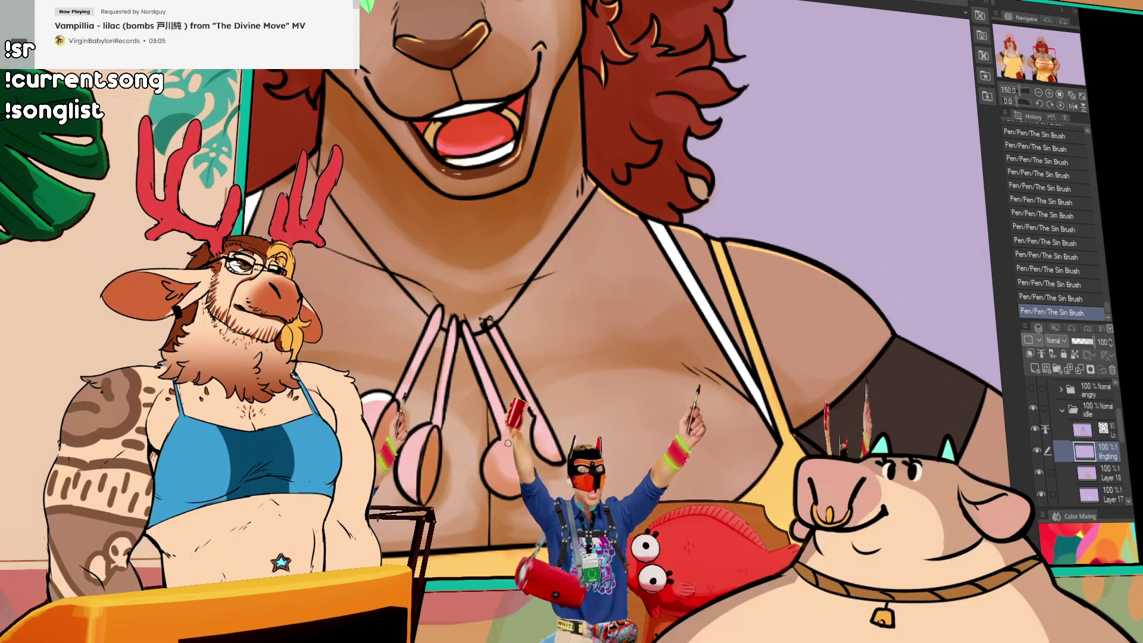
key(ctrl+y)
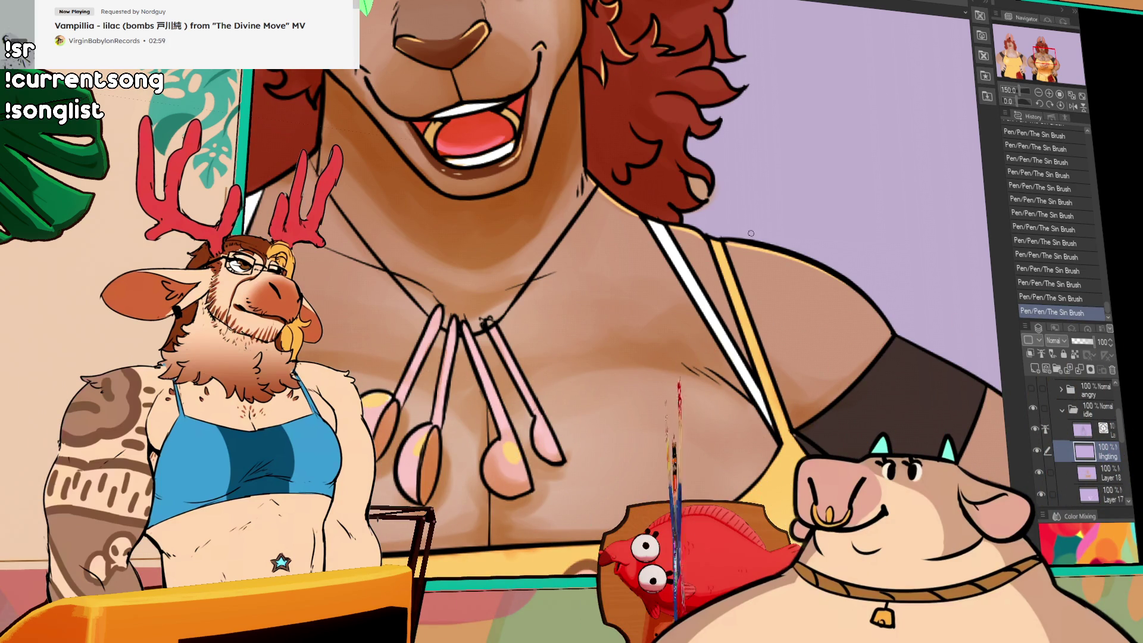
drag(896, 165, 631, 389)
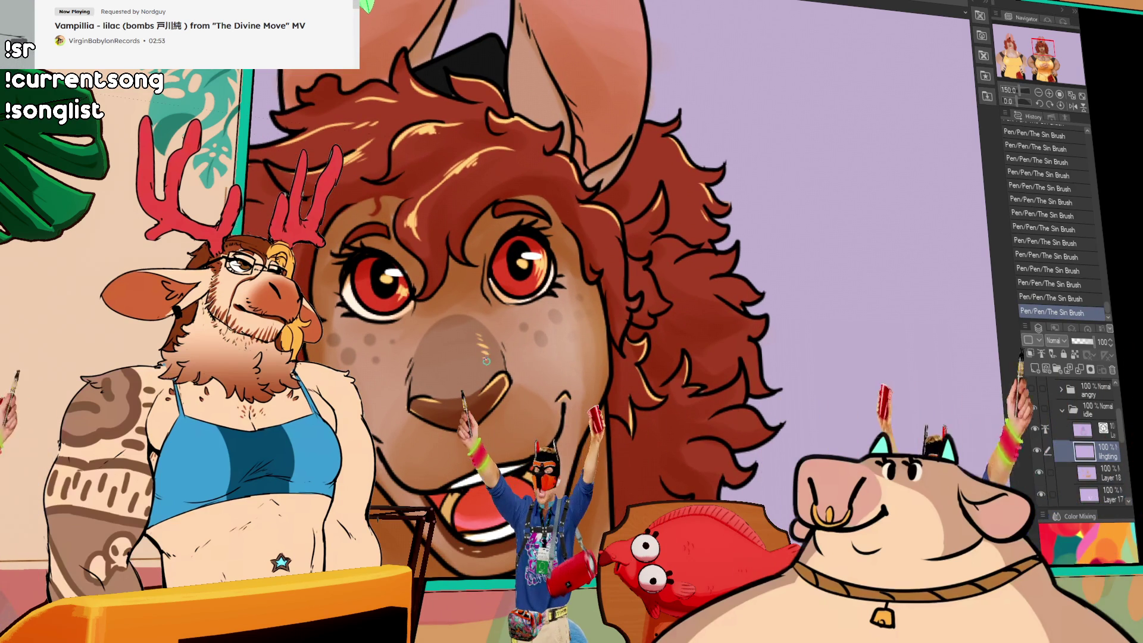
drag(632, 309, 662, 406)
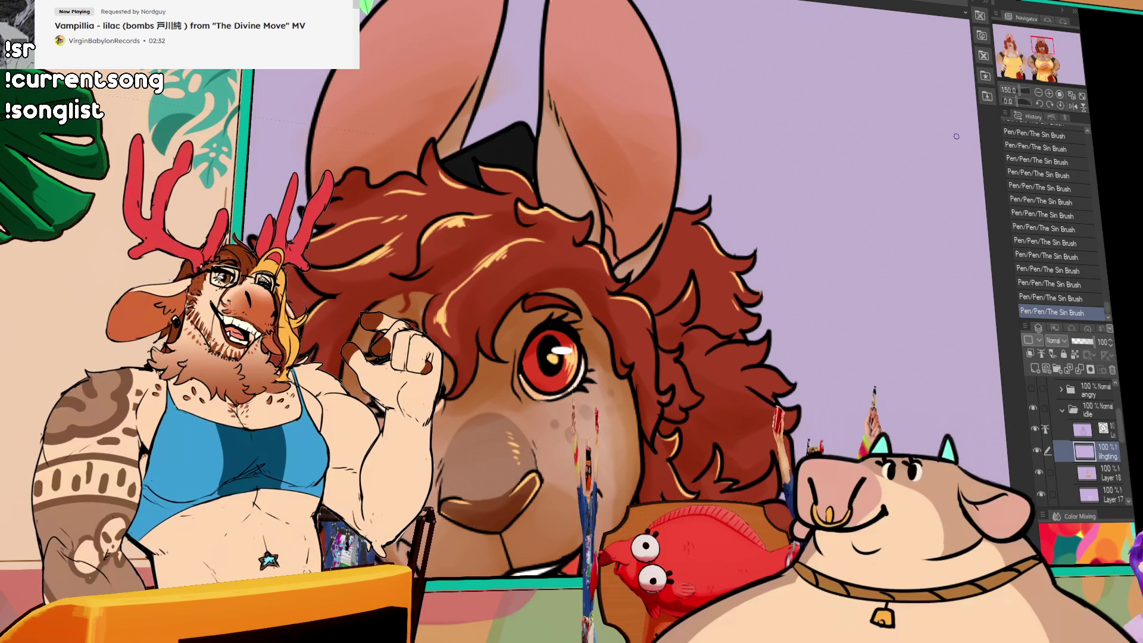
key(ctrl+z)
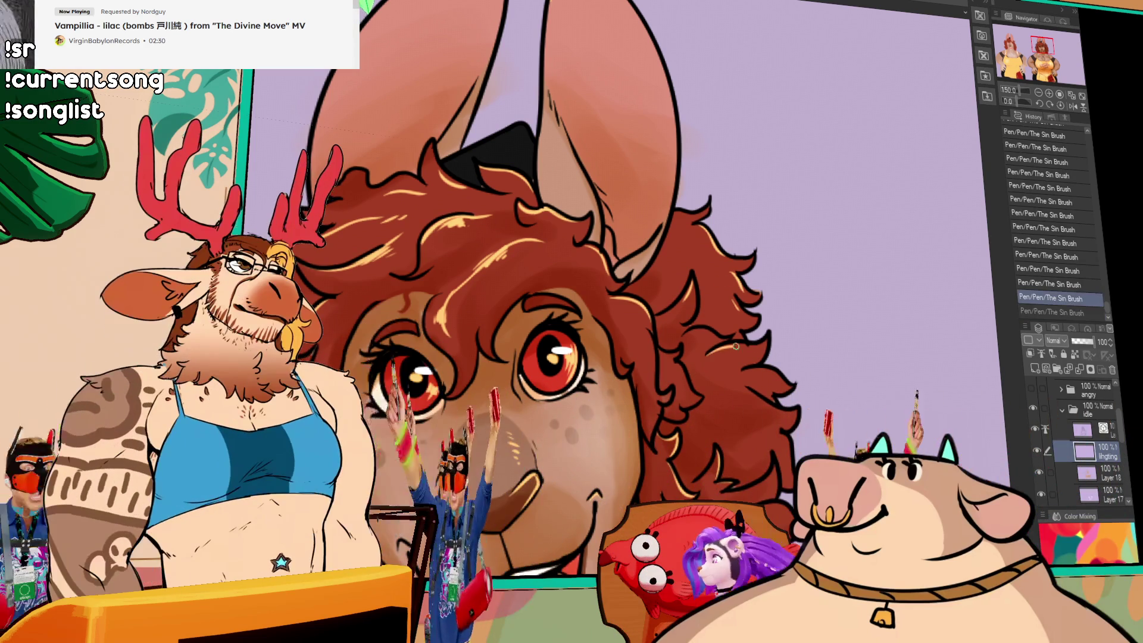
scroll(725, 410, down, 5)
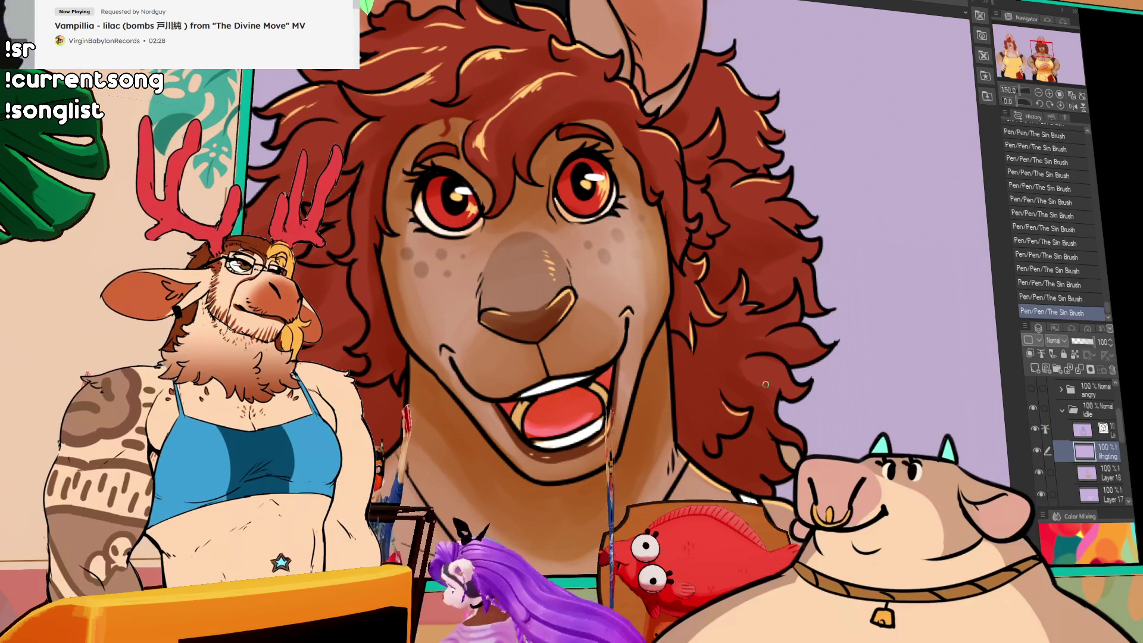
key(ctrl+y)
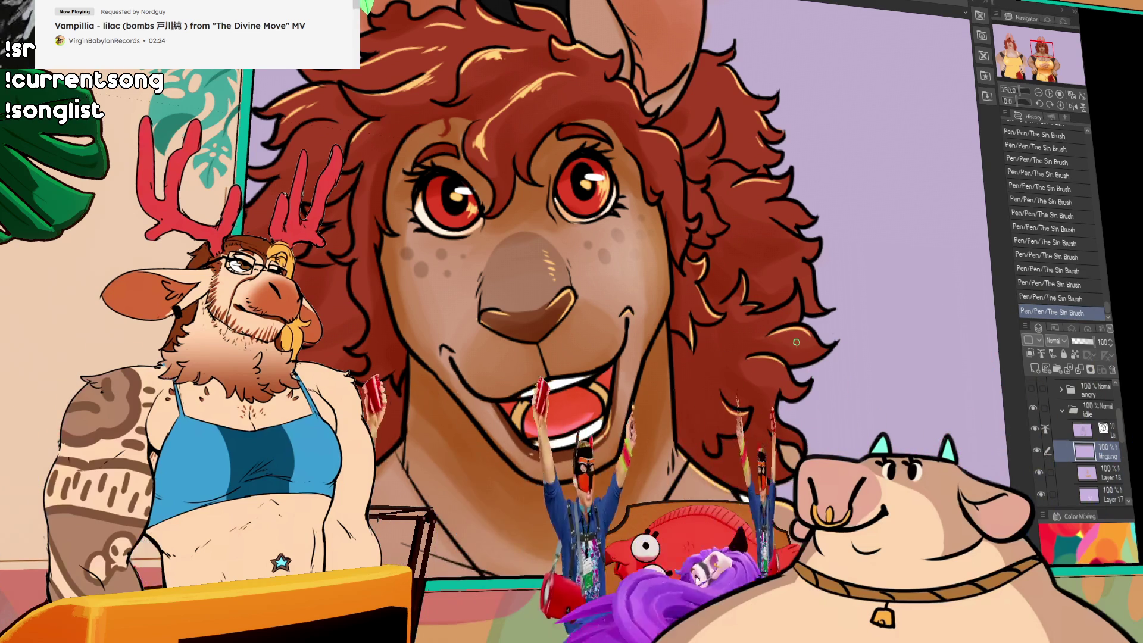
scroll(785, 357, up, 2)
scroll(785, 376, up, 2)
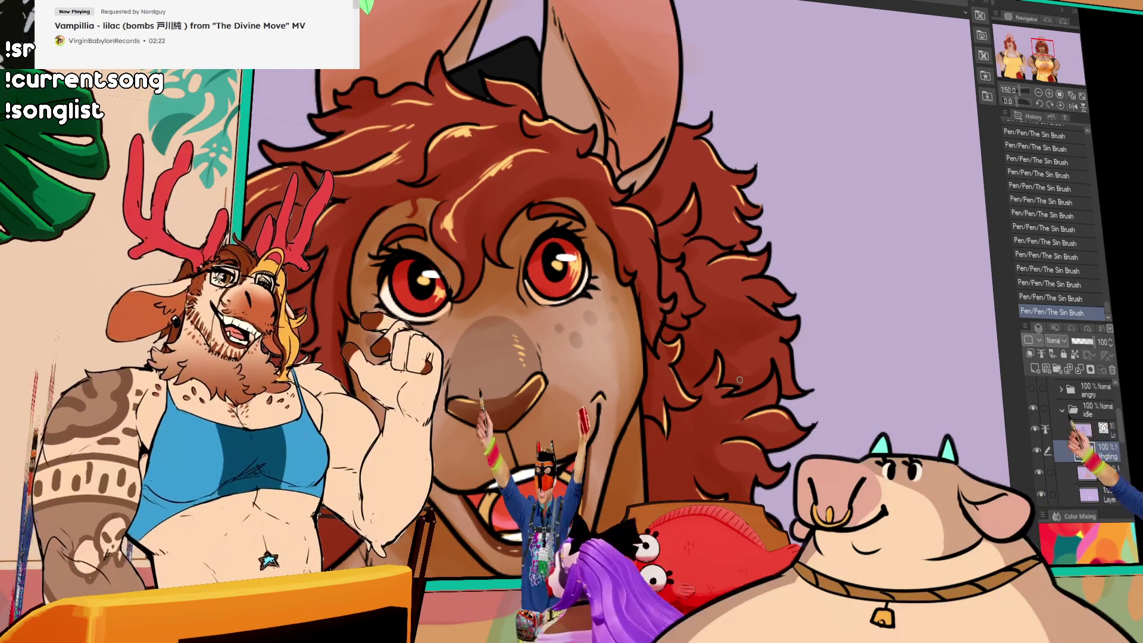
scroll(776, 362, down, 4)
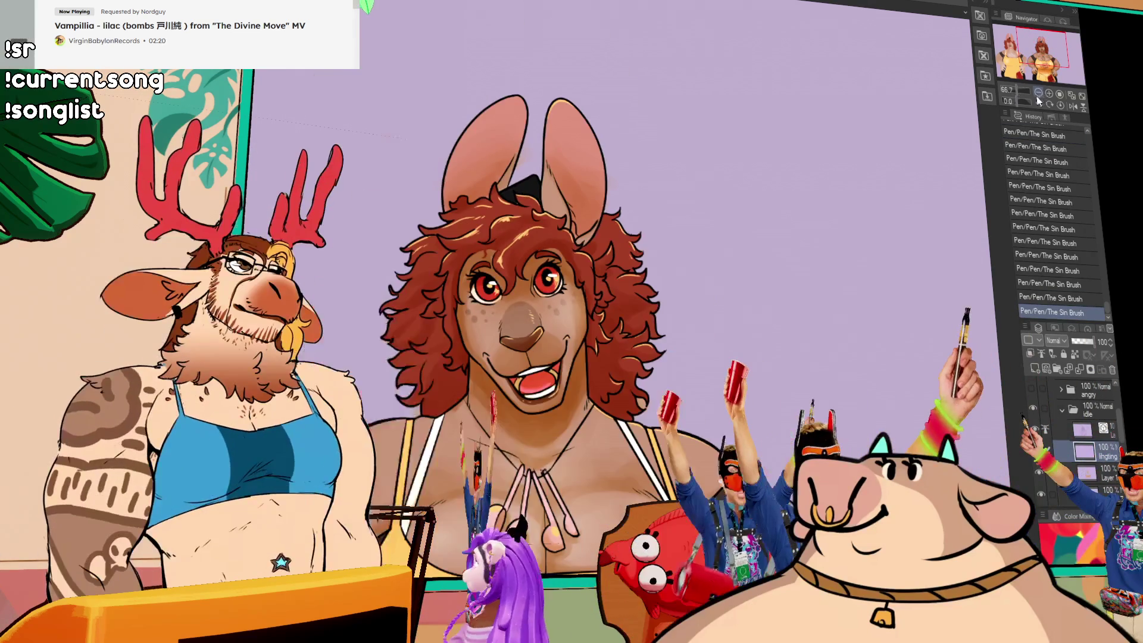
Paint small orange highlight marks on the chest, then review the face and eyes.
scroll(770, 362, up, 4)
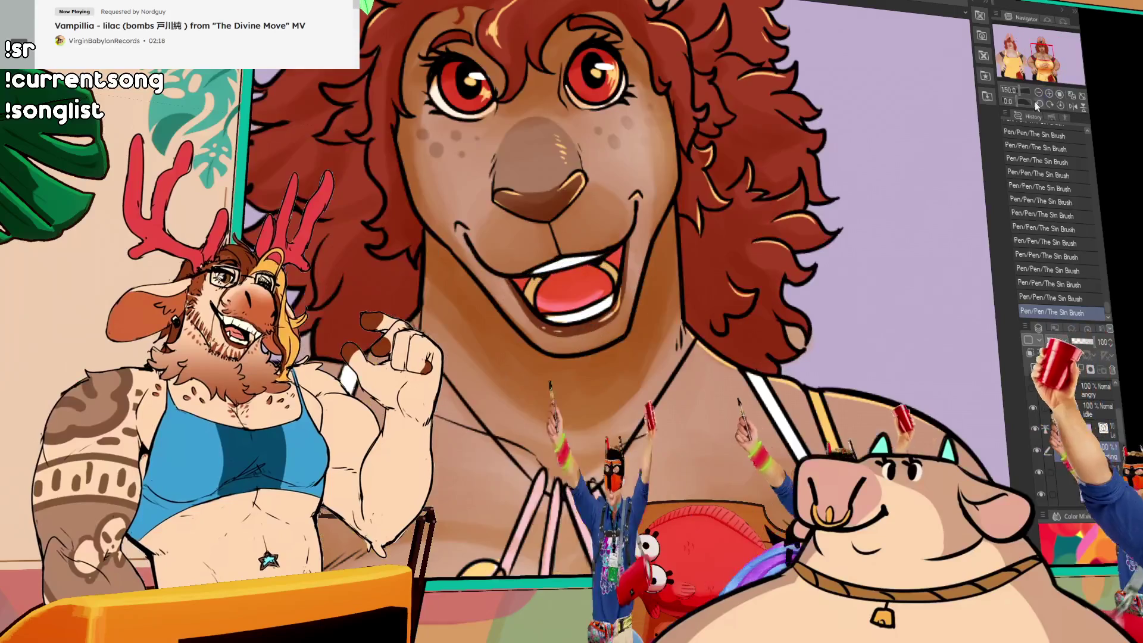
drag(770, 363, 847, 327)
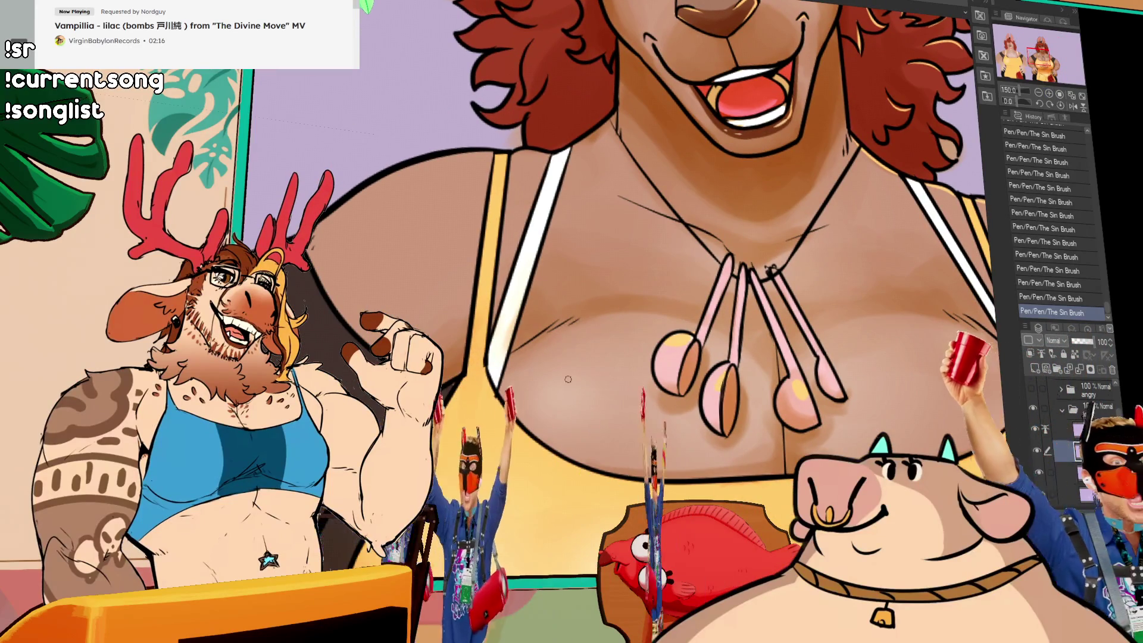
drag(577, 371, 581, 365)
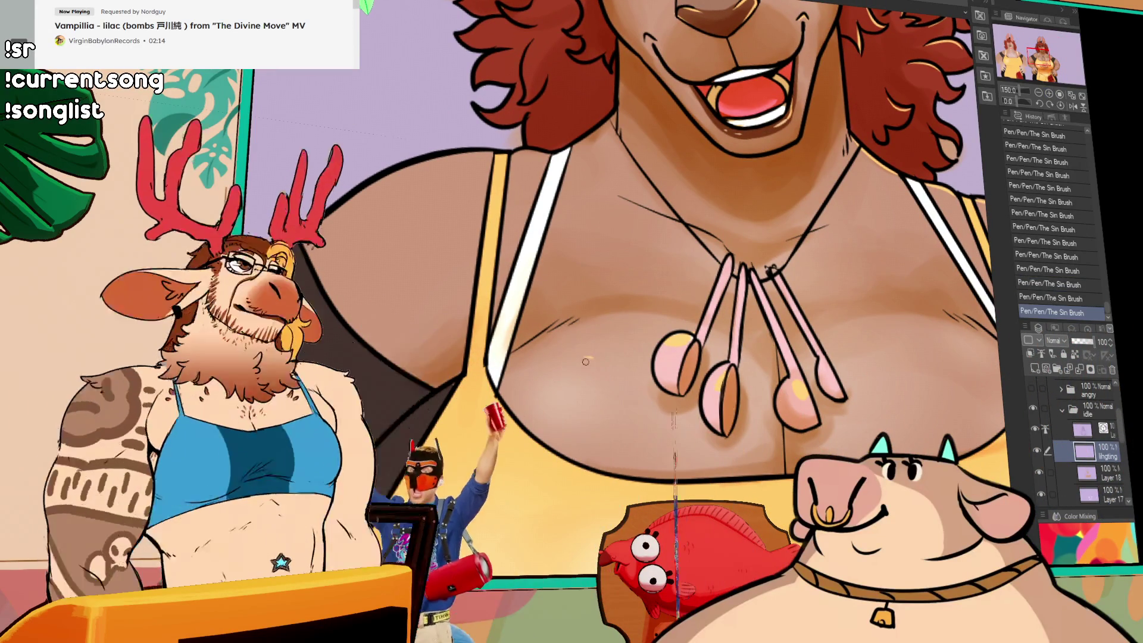
drag(908, 356, 765, 290)
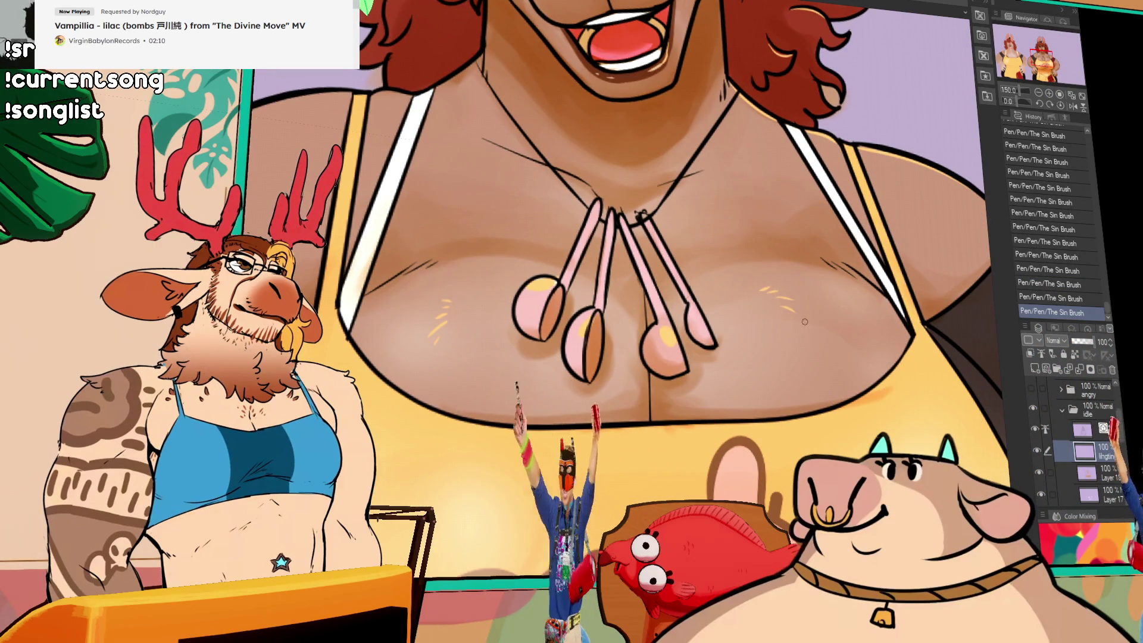
mouse_move(861, 390)
mouse_down()
mouse_move(864, 306)
mouse_move(860, 360)
mouse_move(839, 271)
mouse_up()
drag(839, 358, 845, 410)
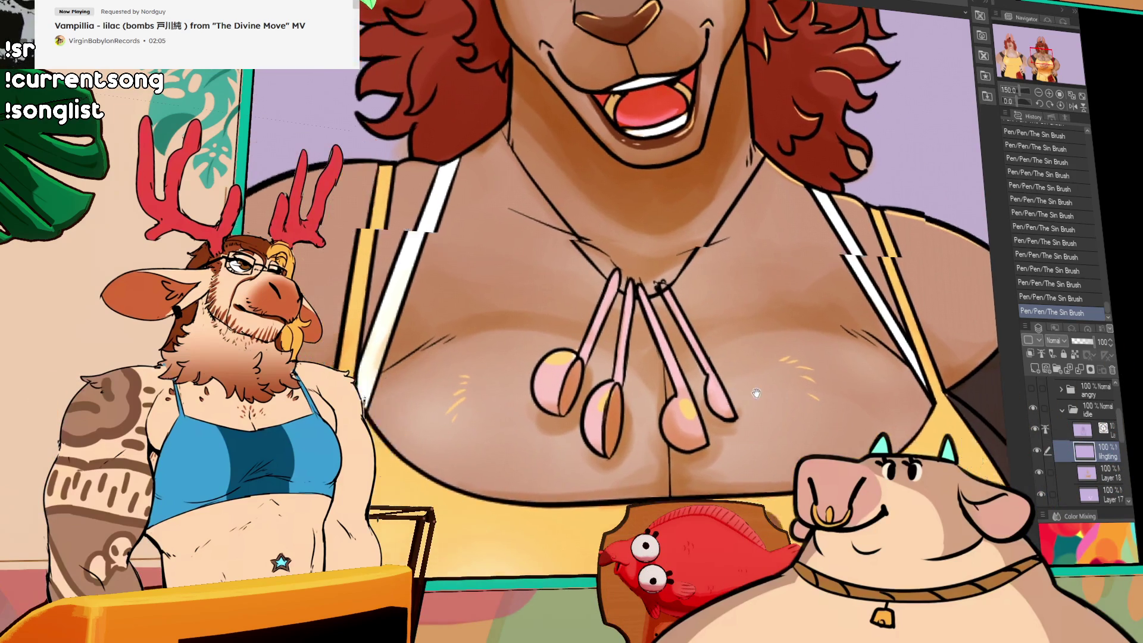
drag(546, 333, 769, 397)
drag(614, 323, 695, 409)
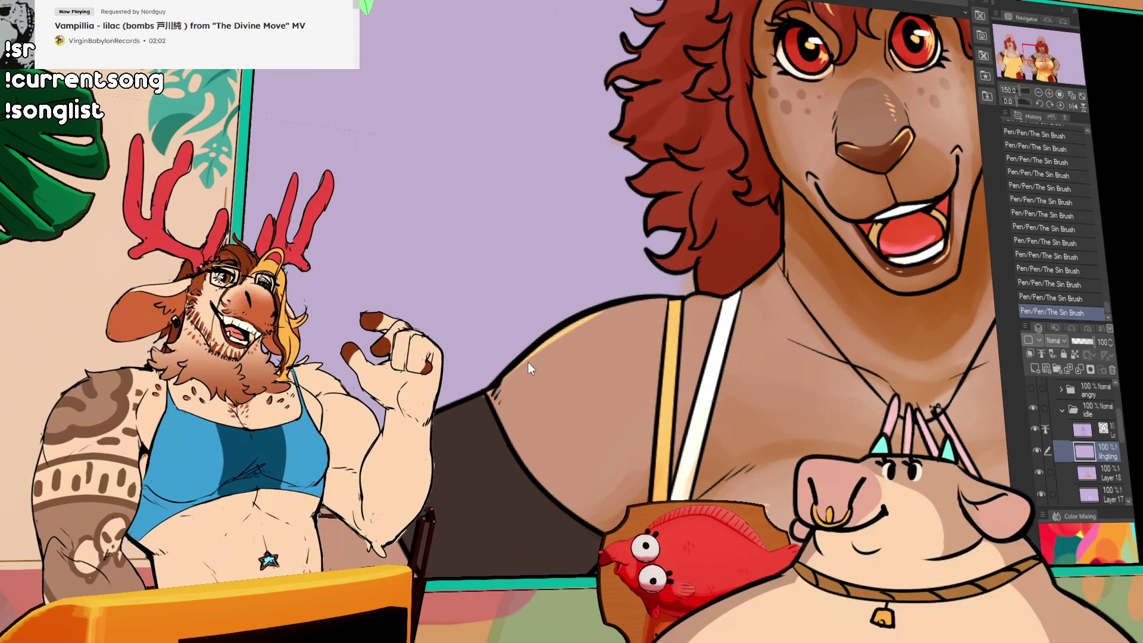
Compare the yellow shoulder rim-light stroke by undoing and redoing it, then zoom out.
key(ctrl+z)
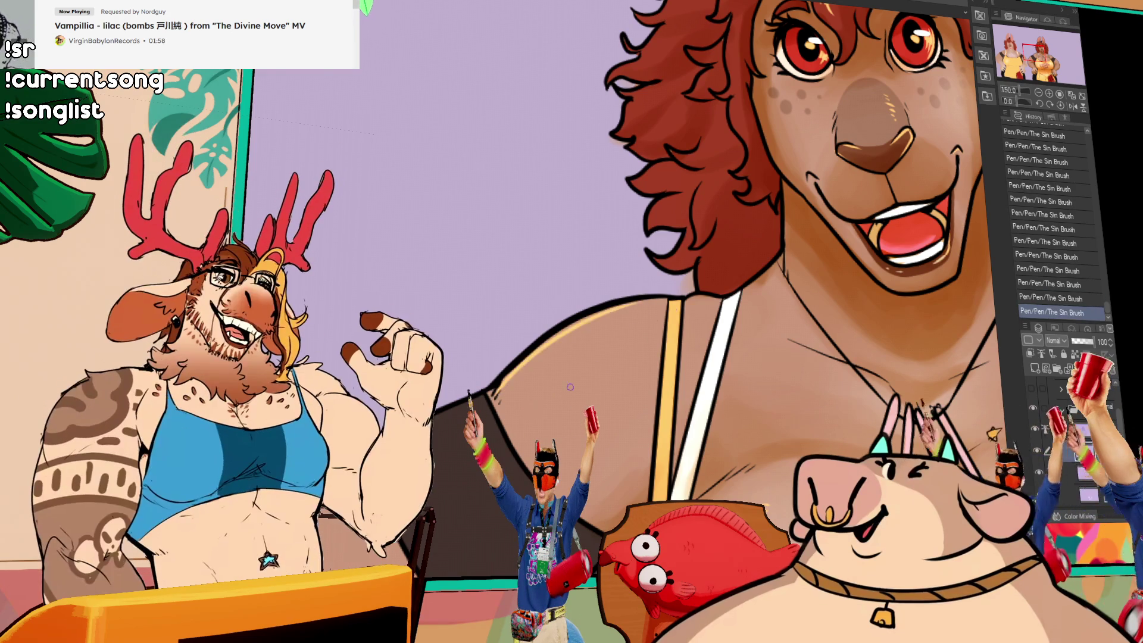
key(ctrl+y)
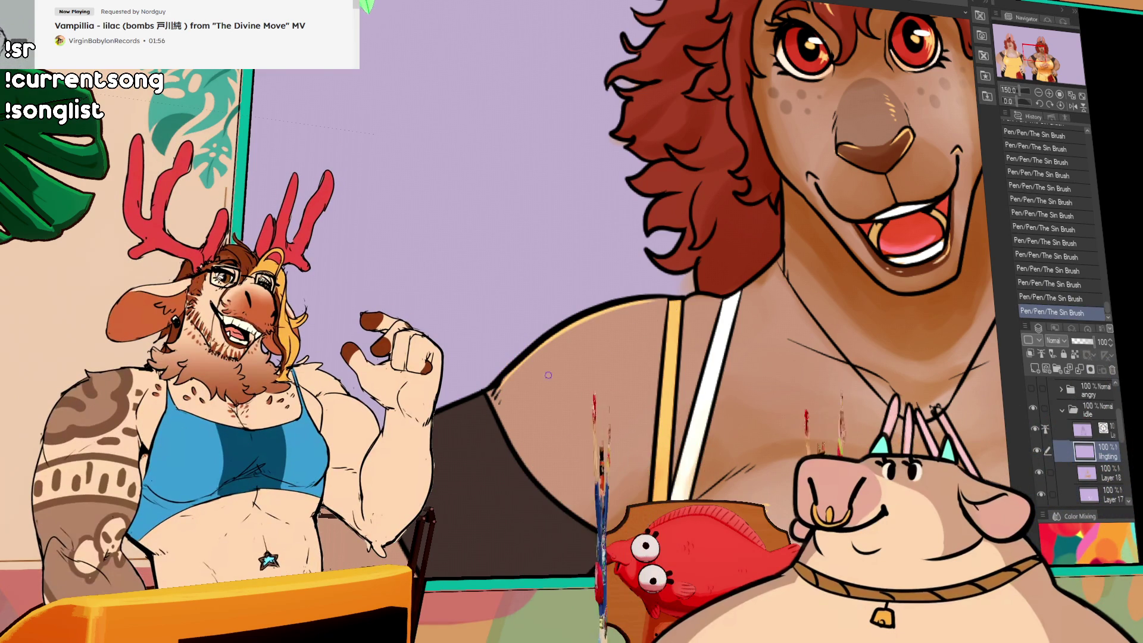
drag(1095, 239, 594, 302)
key(ctrl+minus)
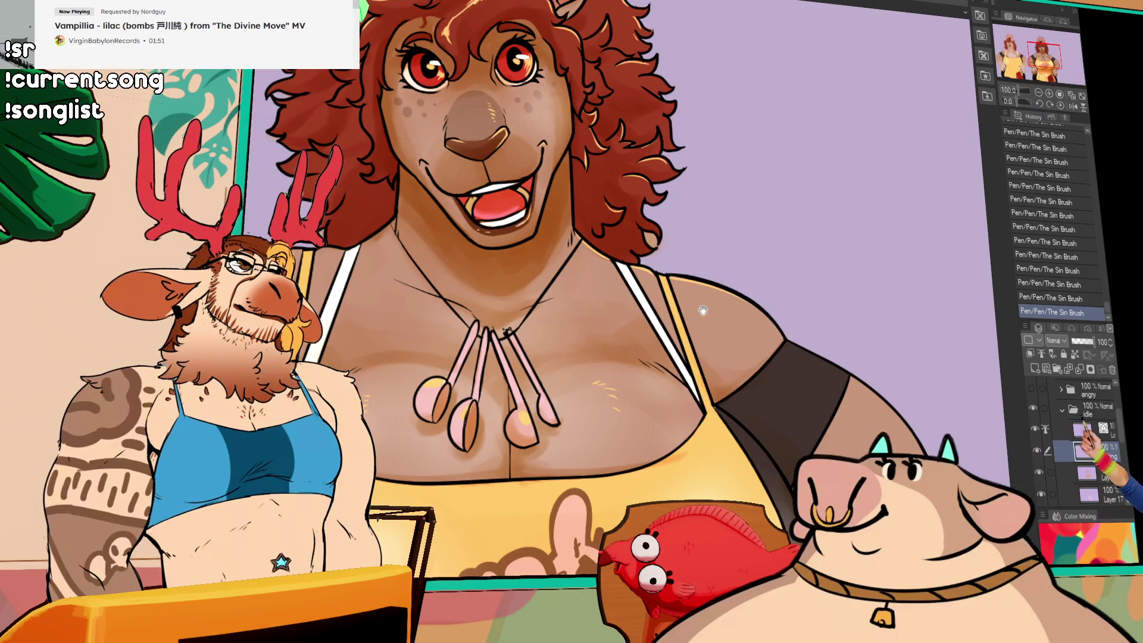
mouse_move(703, 310)
mouse_down()
mouse_move(953, 280)
mouse_move(1018, 209)
mouse_up()
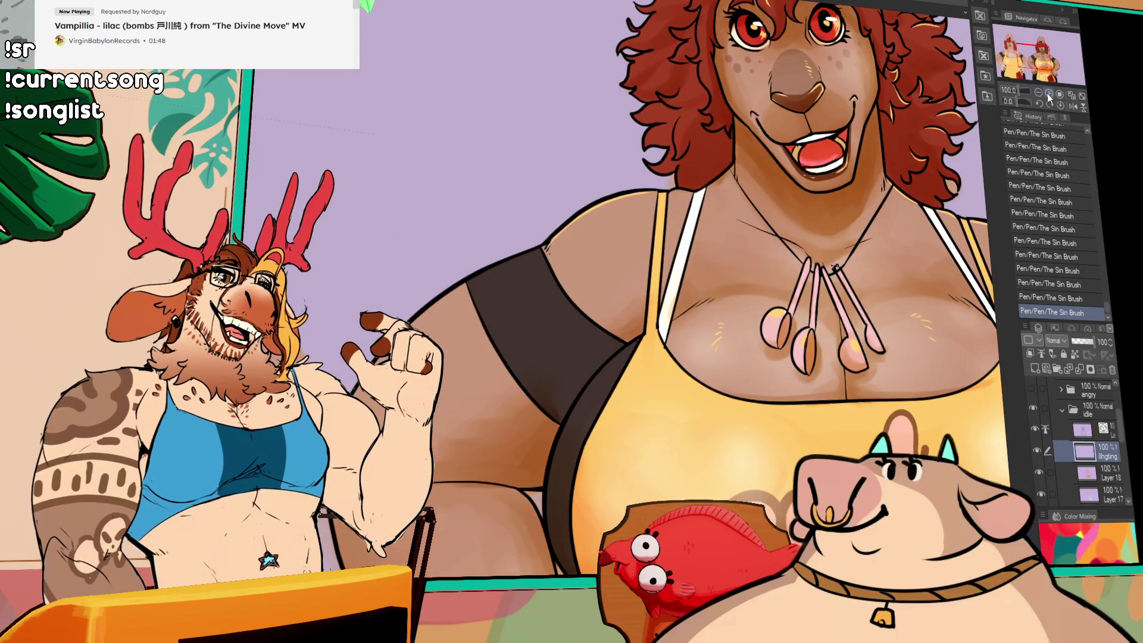
Redo the undone pen stroke near the shoulder strap, then recentre the whole figure.
click(1048, 94)
mouse_move(238, 280)
mouse_down()
mouse_move(456, 280)
mouse_move(408, 426)
mouse_up()
key(ctrl+y)
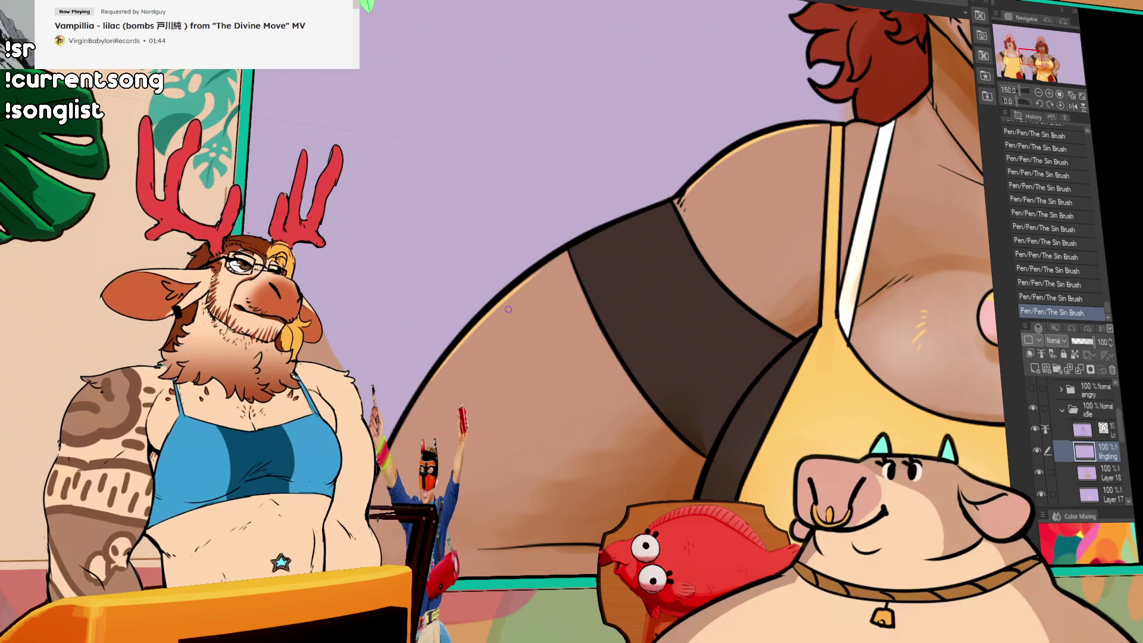
scroll(925, 260, up, 5)
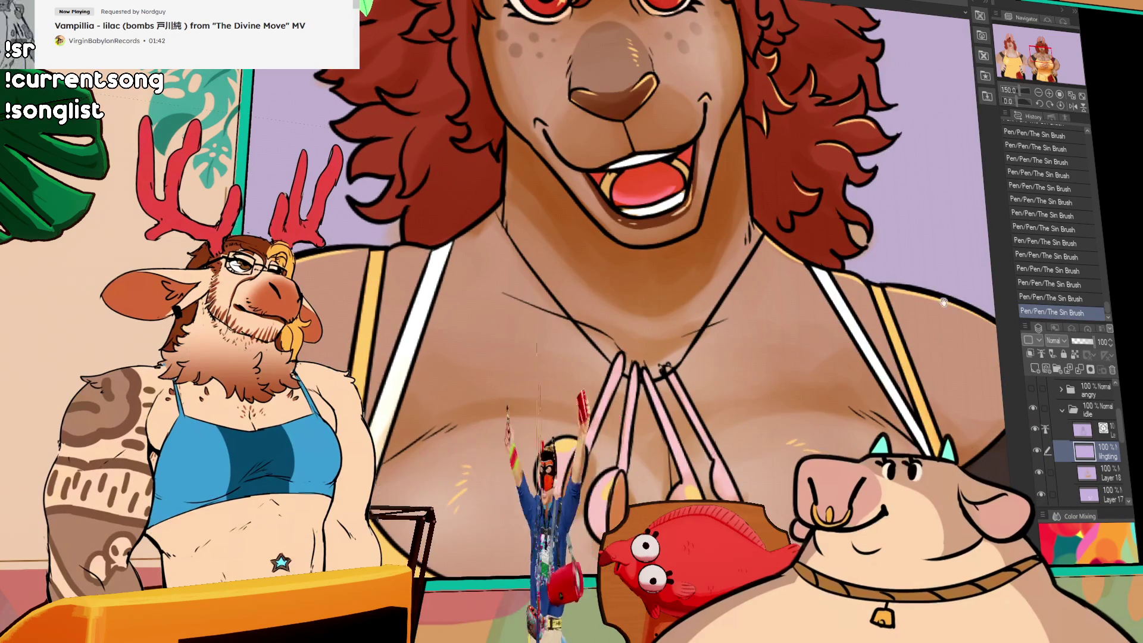
scroll(913, 347, up, 5)
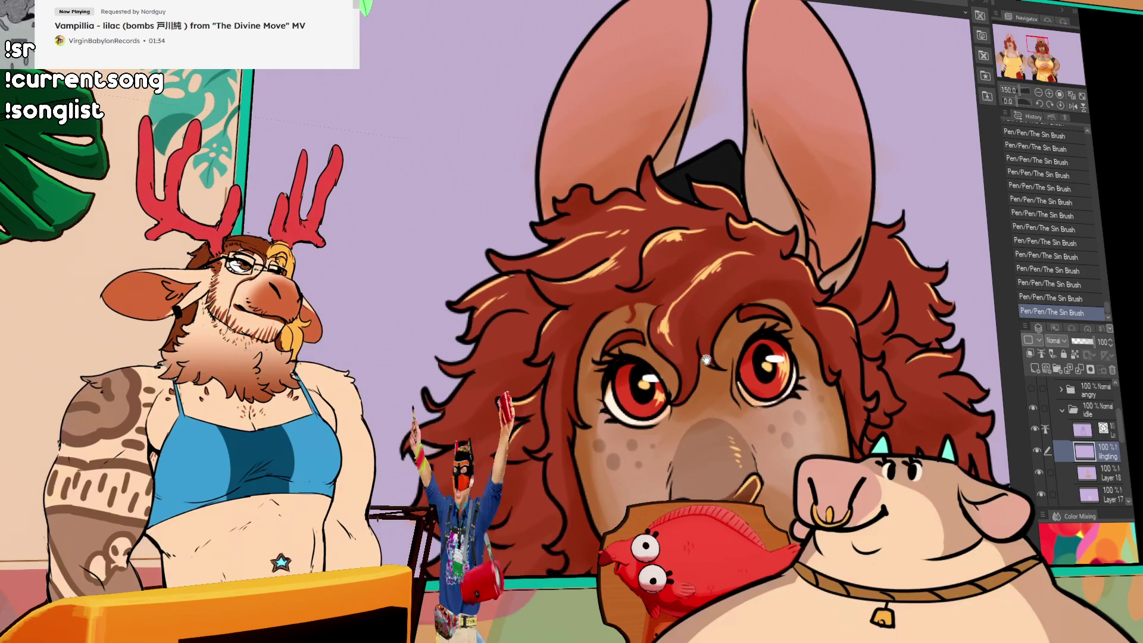
drag(390, 413, 694, 429)
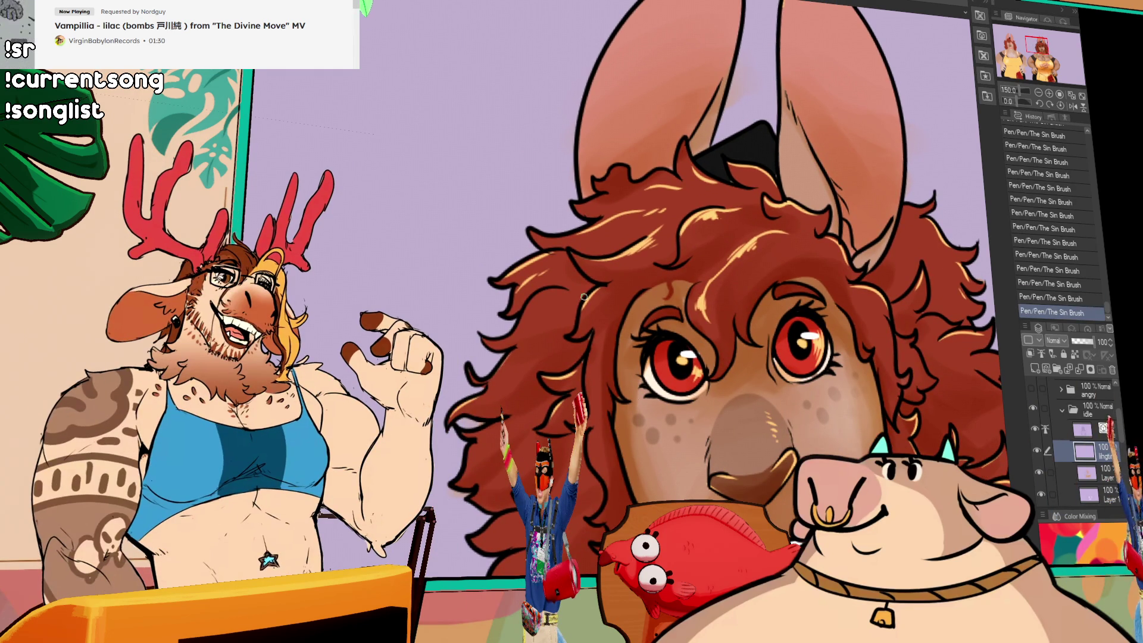
drag(570, 304, 516, 393)
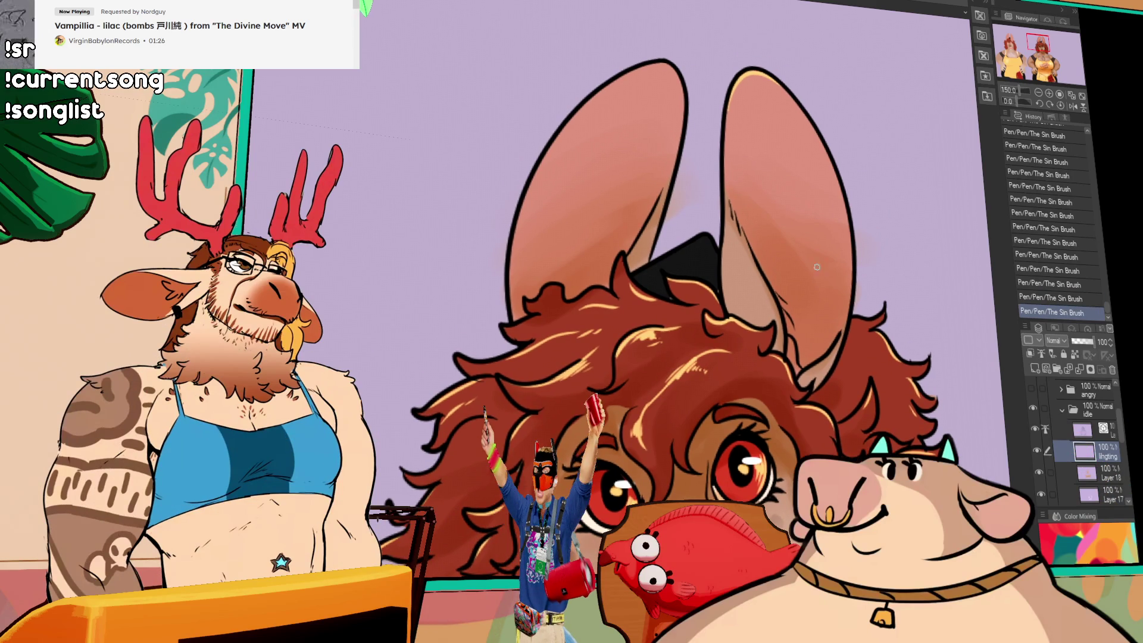
scroll(863, 274, down, 4)
mouse_move(914, 352)
mouse_down()
mouse_move(926, 316)
mouse_move(900, 258)
mouse_up()
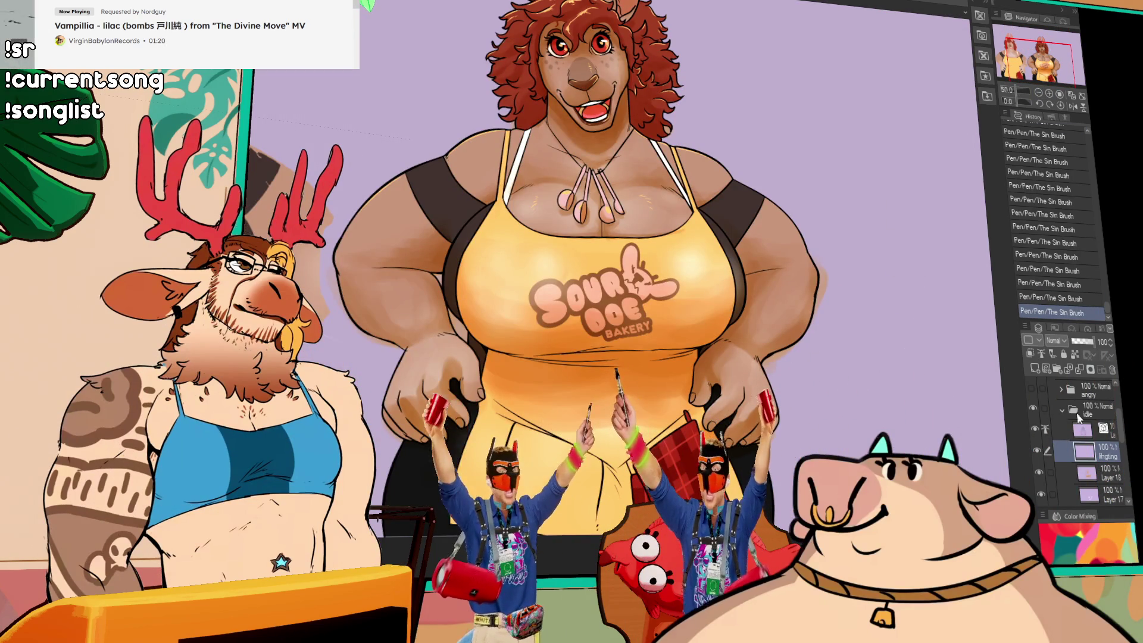
Fill two fingernails on the first hand with dark brown.
scroll(1125, 441, down, 1)
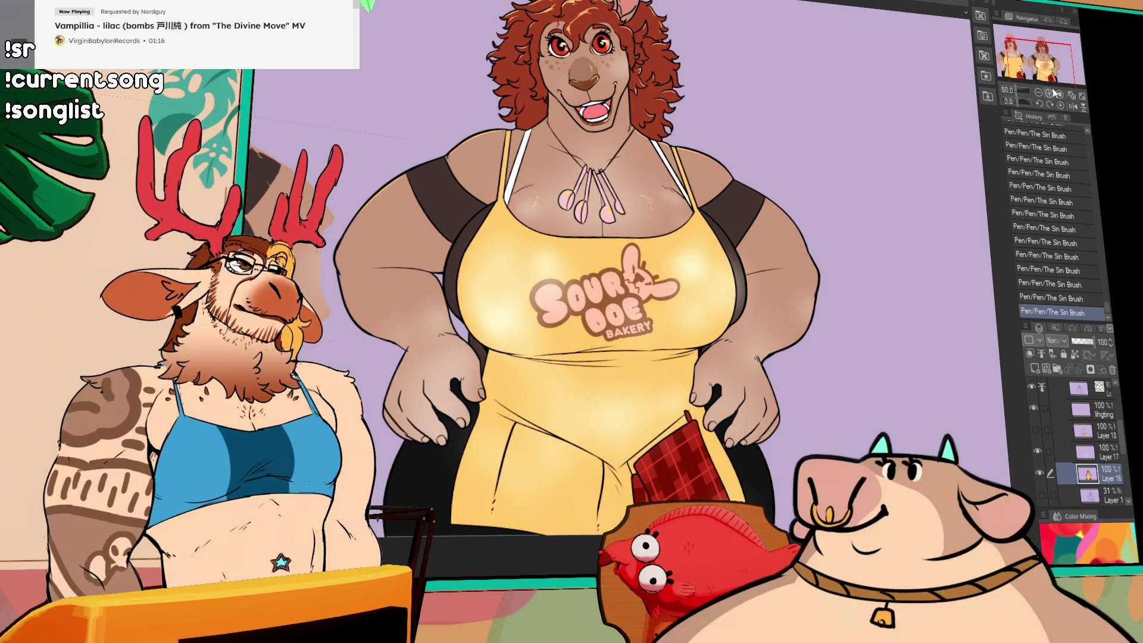
scroll(596, 286, up, 5)
drag(411, 327, 565, 381)
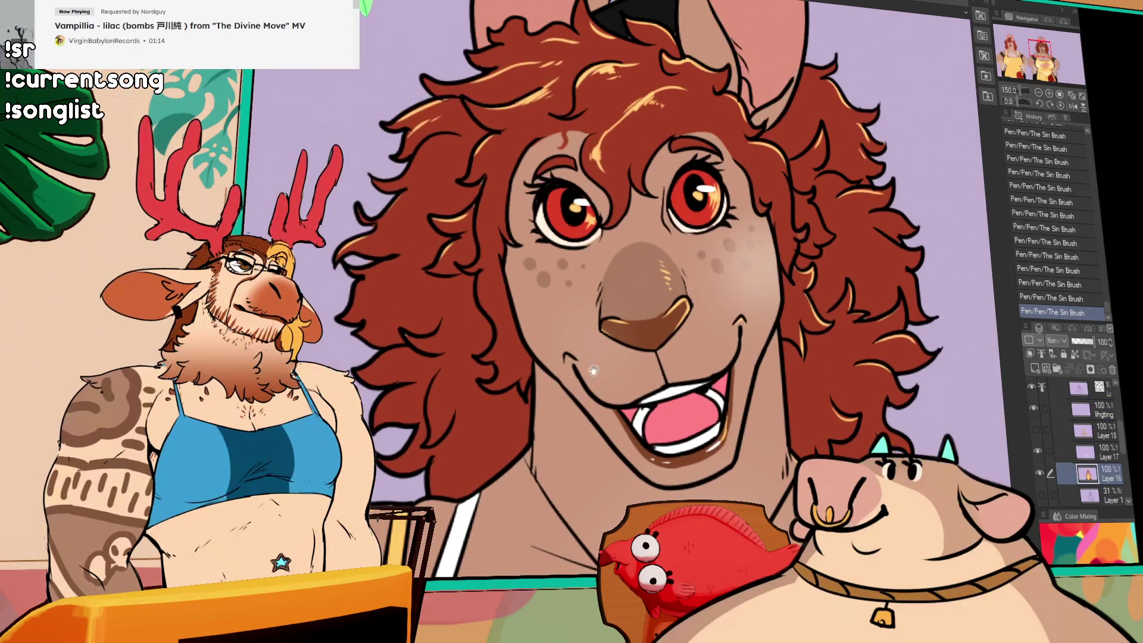
scroll(744, 357, down, 10)
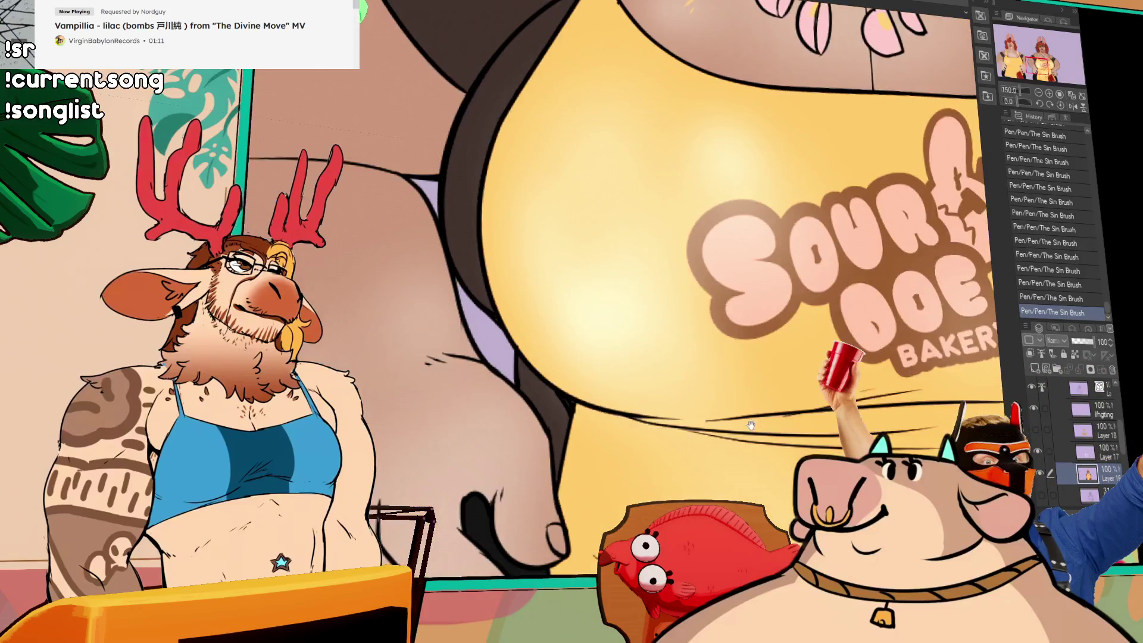
drag(751, 425, 667, 309)
click(580, 423)
click(637, 341)
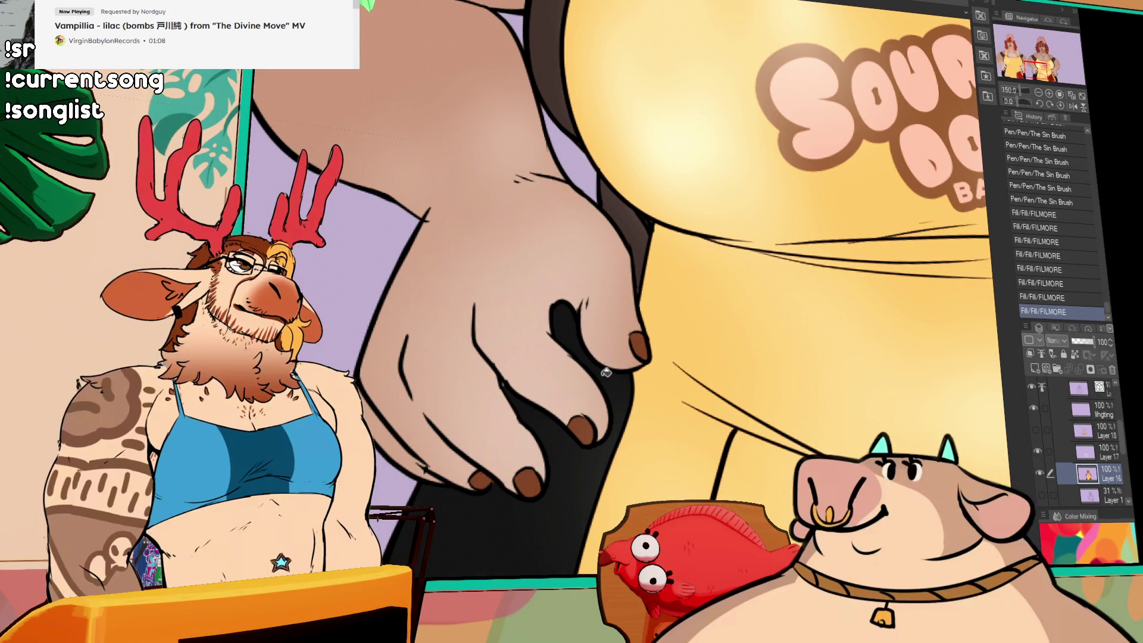
Fill a fingernail on the other hand with dark brown.
scroll(564, 397, down, 3)
scroll(695, 396, up, 3)
mouse_move(832, 380)
mouse_down()
mouse_move(416, 261)
mouse_move(554, 415)
mouse_up()
click(609, 503)
drag(678, 532, 665, 478)
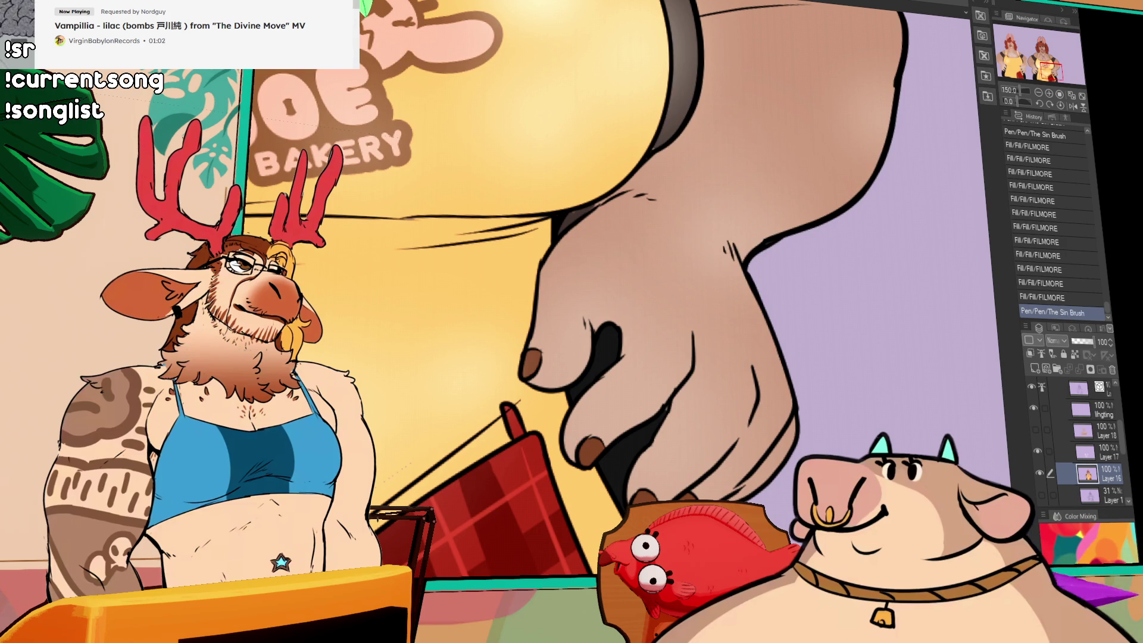
scroll(952, 417, down, 3)
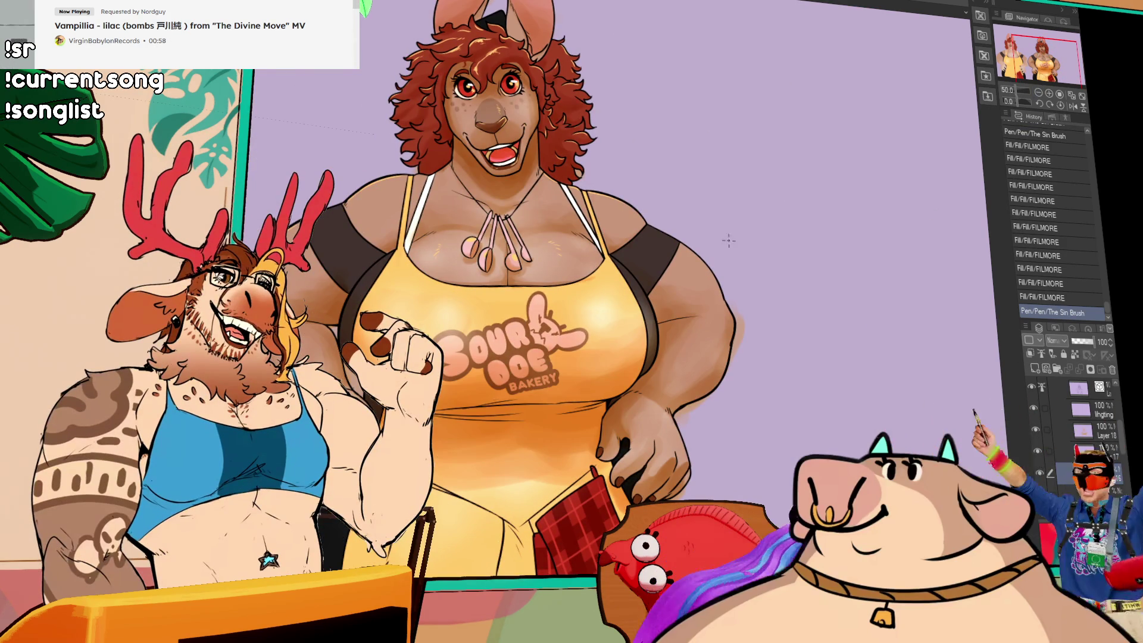
scroll(647, 164, down, 1)
scroll(531, 177, up, 3)
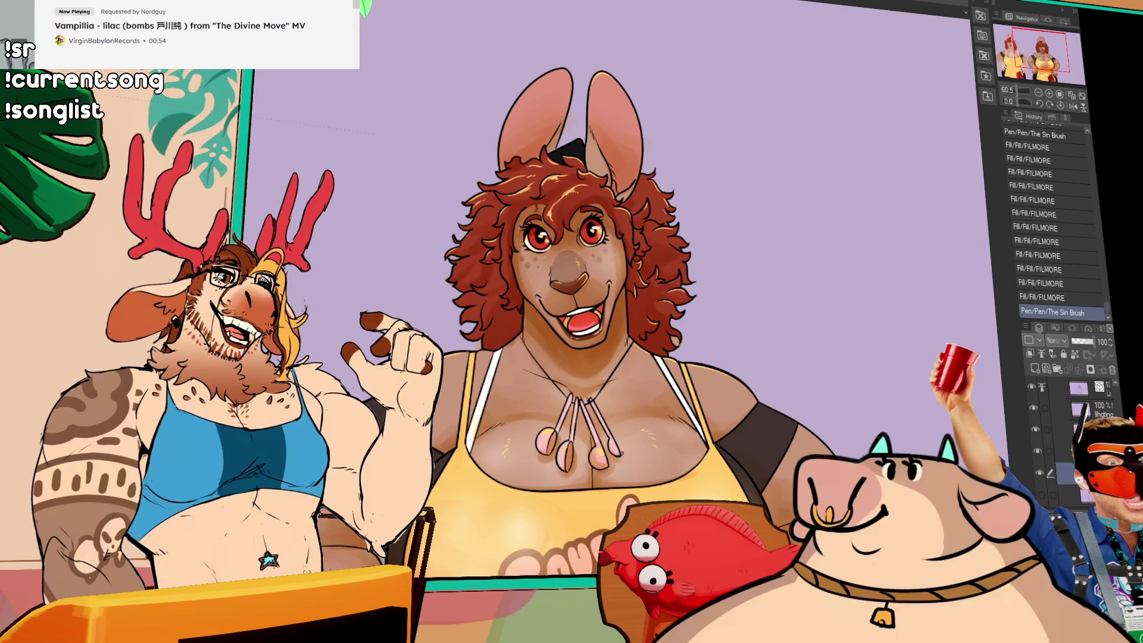
Delete shading paint outside the inverted kangaroo selection, then undo the lighting layer's blend mode change.
drag(663, 525, 667, 376)
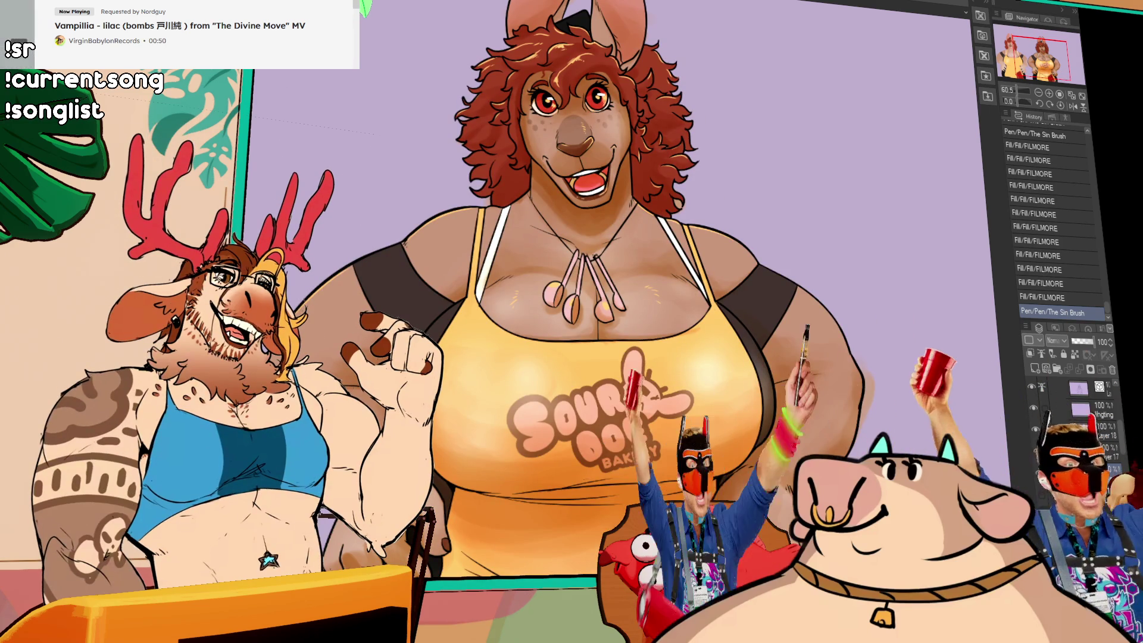
click(878, 391)
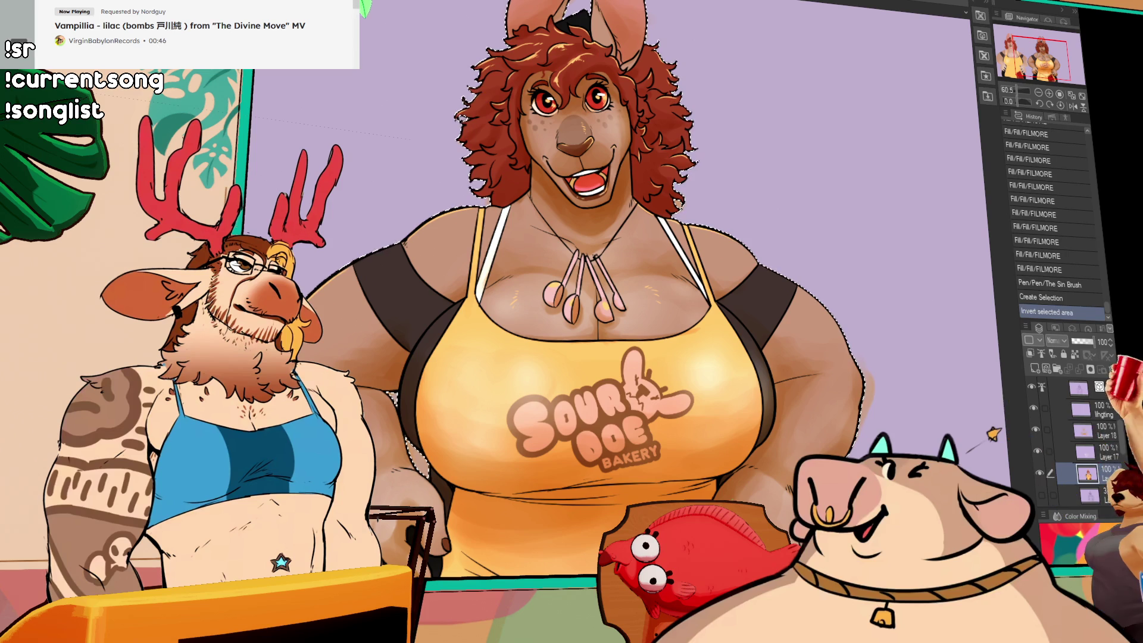
click(1108, 432)
key(Delete)
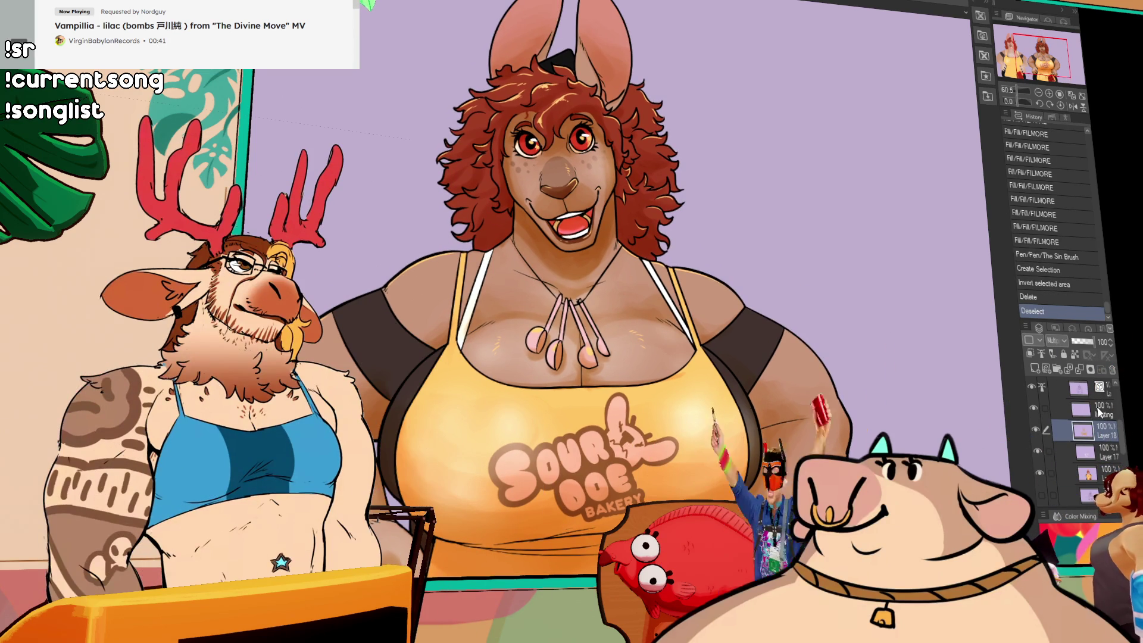
click(1084, 410)
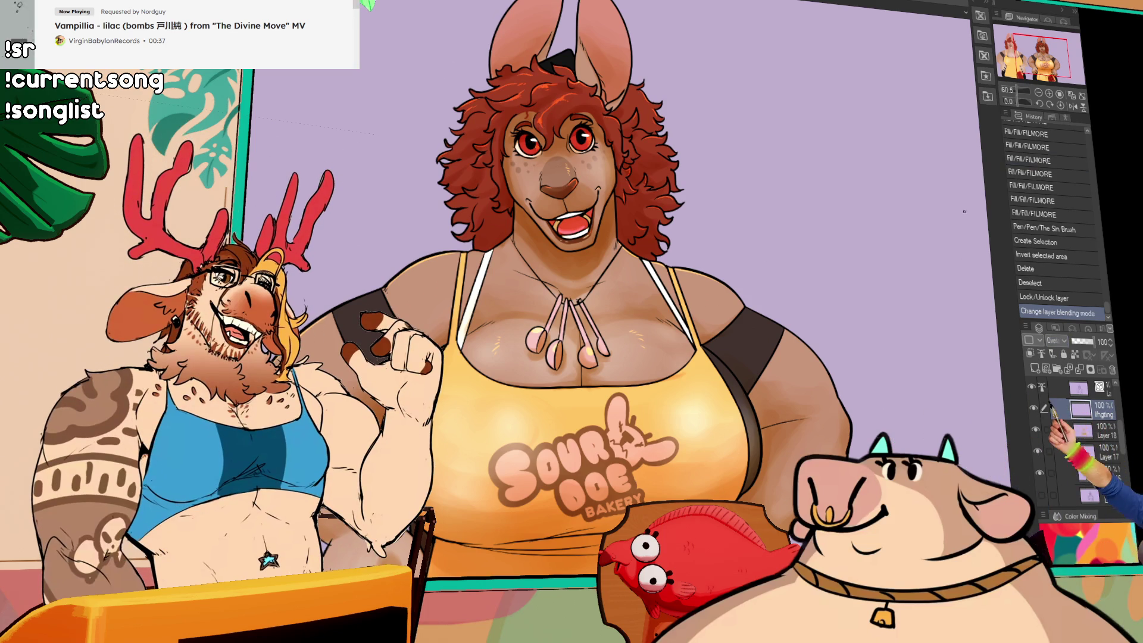
key(ctrl+z)
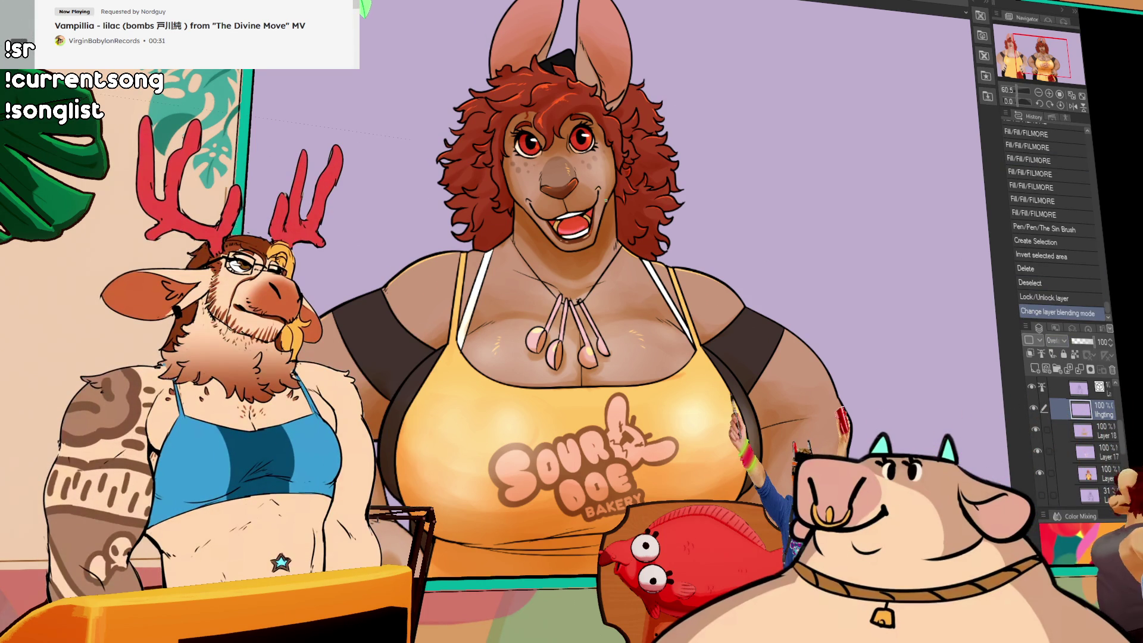
Add small touch-up strokes on the kangaroo's face with The Sin Brush.
scroll(604, 205, up, 5)
mouse_move(595, 152)
mouse_down()
mouse_move(651, 397)
mouse_move(601, 411)
mouse_up()
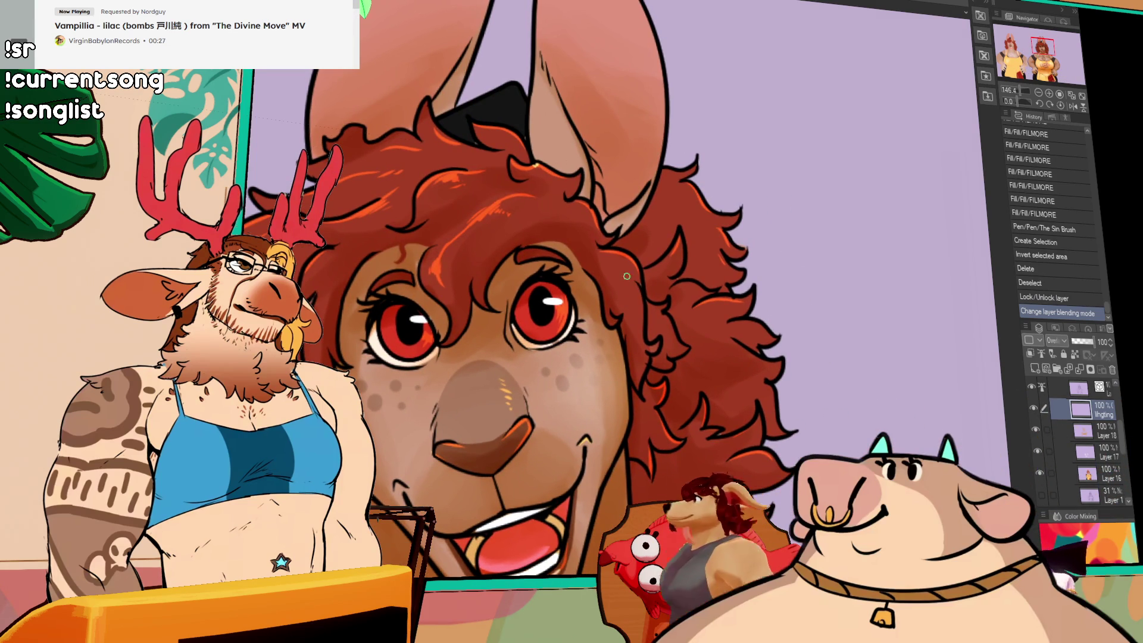
drag(630, 247, 634, 299)
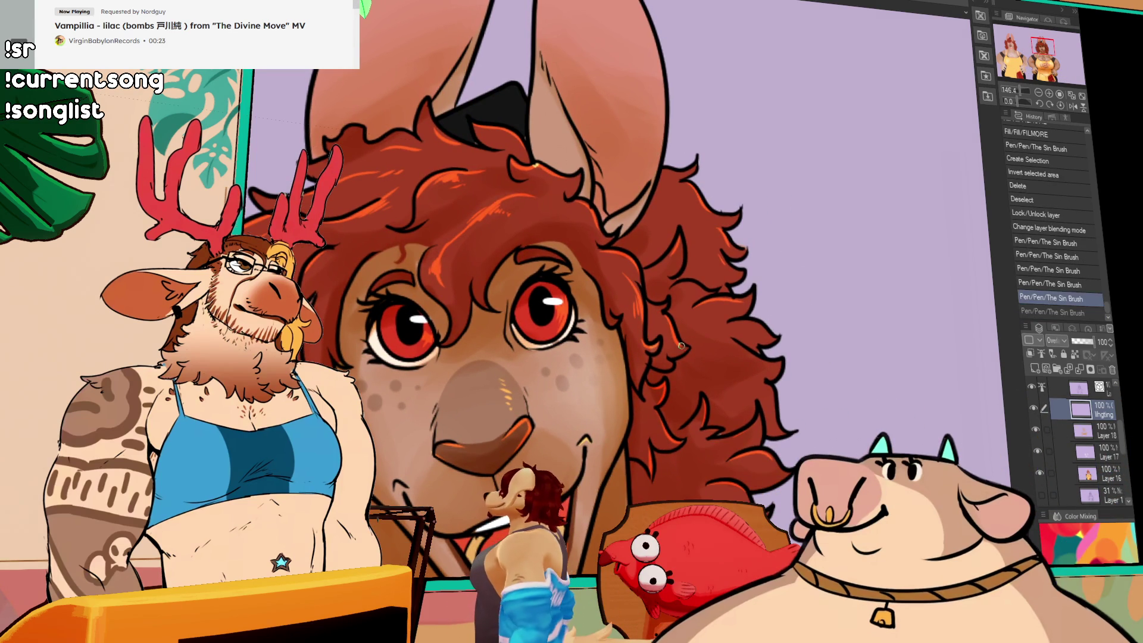
drag(752, 380, 762, 357)
mouse_move(755, 403)
mouse_down()
mouse_move(738, 410)
mouse_move(784, 403)
mouse_move(774, 411)
mouse_up()
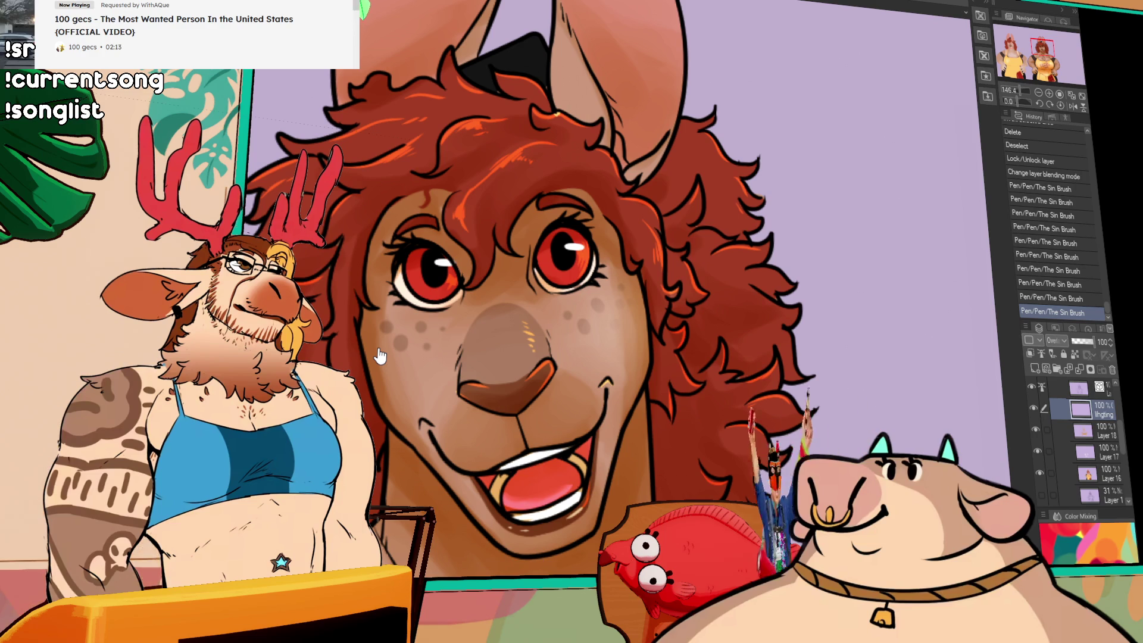
mouse_move(780, 332)
mouse_down()
mouse_move(807, 318)
mouse_move(836, 266)
mouse_move(827, 177)
mouse_up()
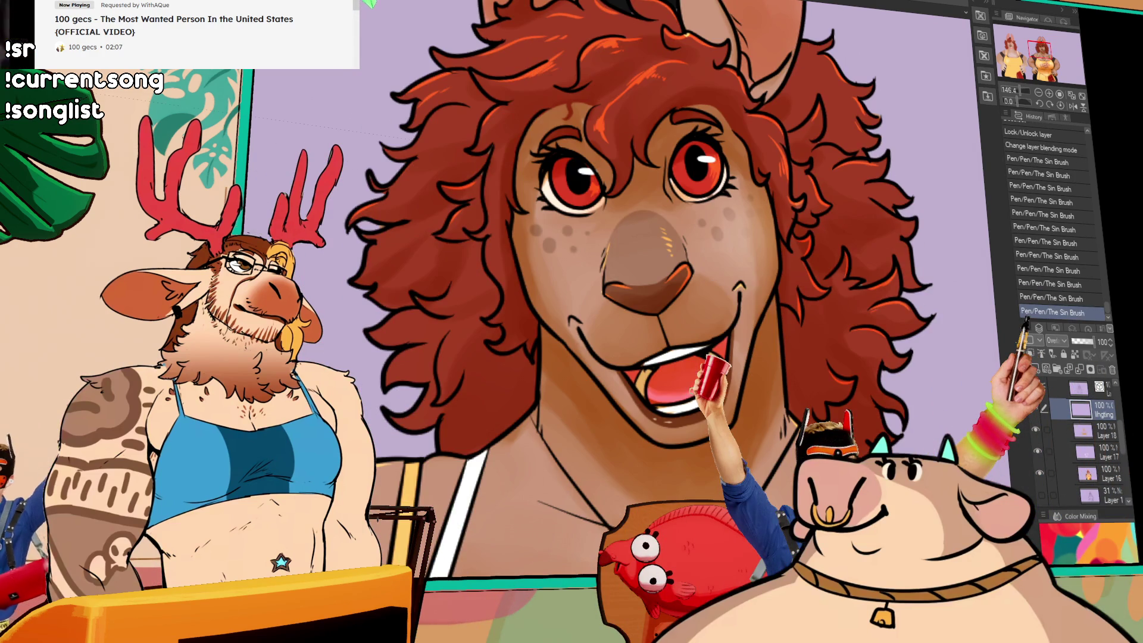
drag(750, 329, 755, 332)
Paint two light yellow highlight strokes over the collarbone lines.
scroll(784, 447, down, 5)
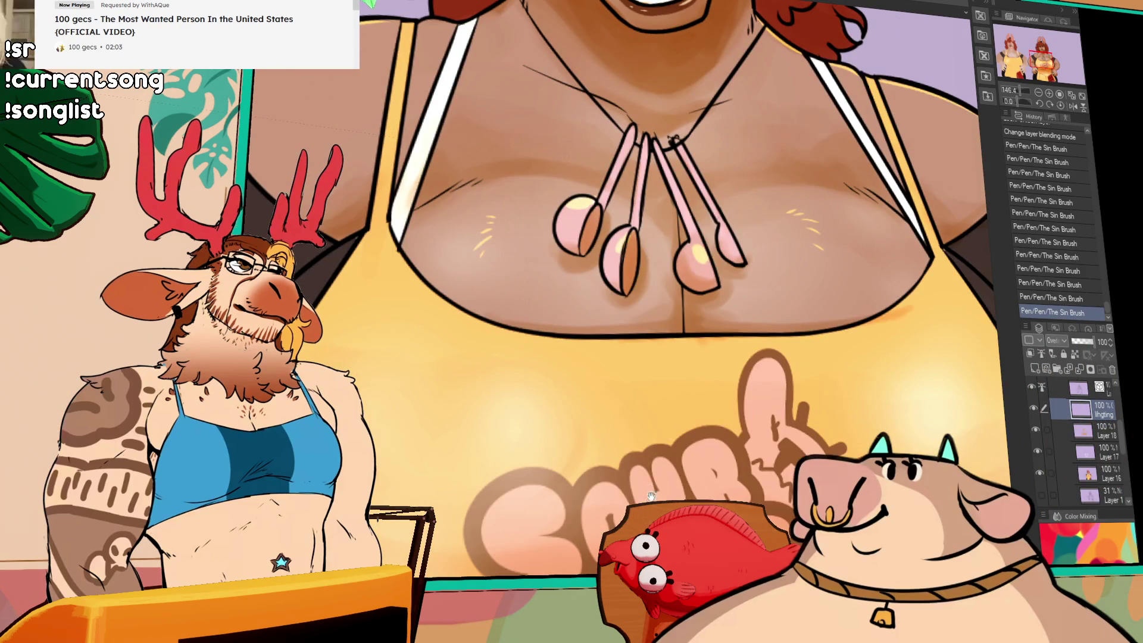
drag(758, 276, 713, 281)
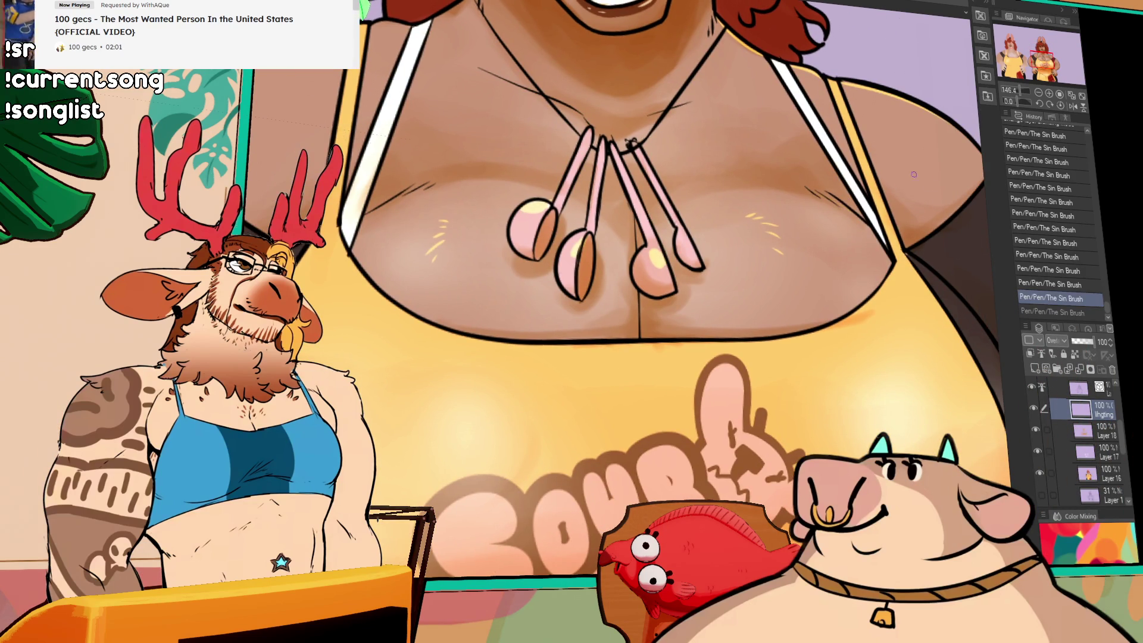
drag(903, 173, 877, 230)
drag(637, 198, 717, 173)
drag(450, 156, 549, 193)
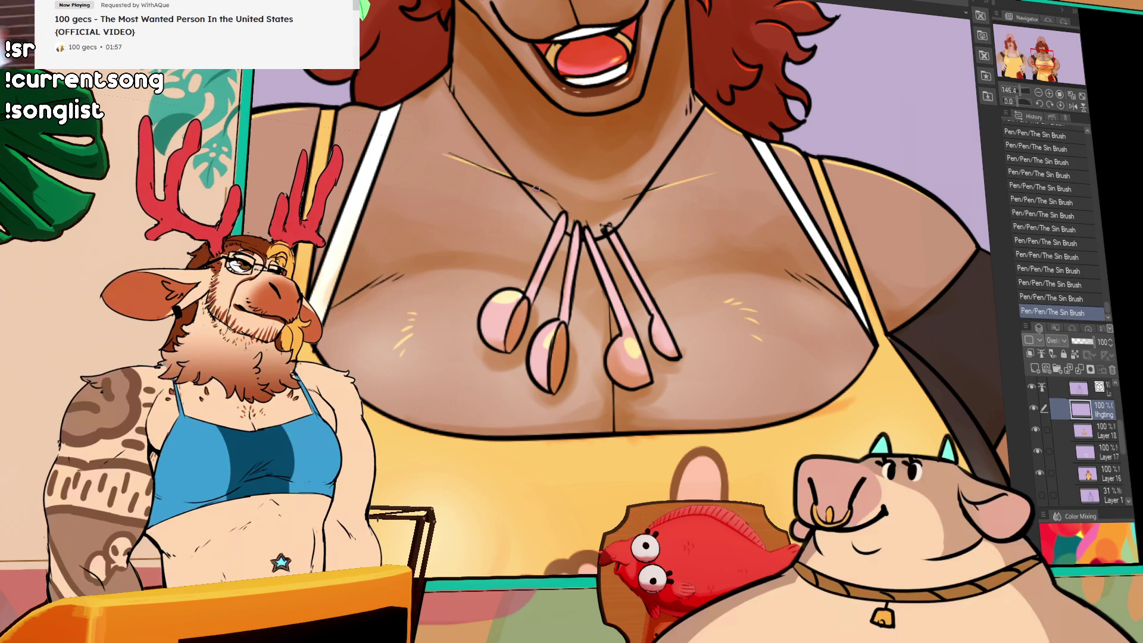
scroll(856, 81, down, 5)
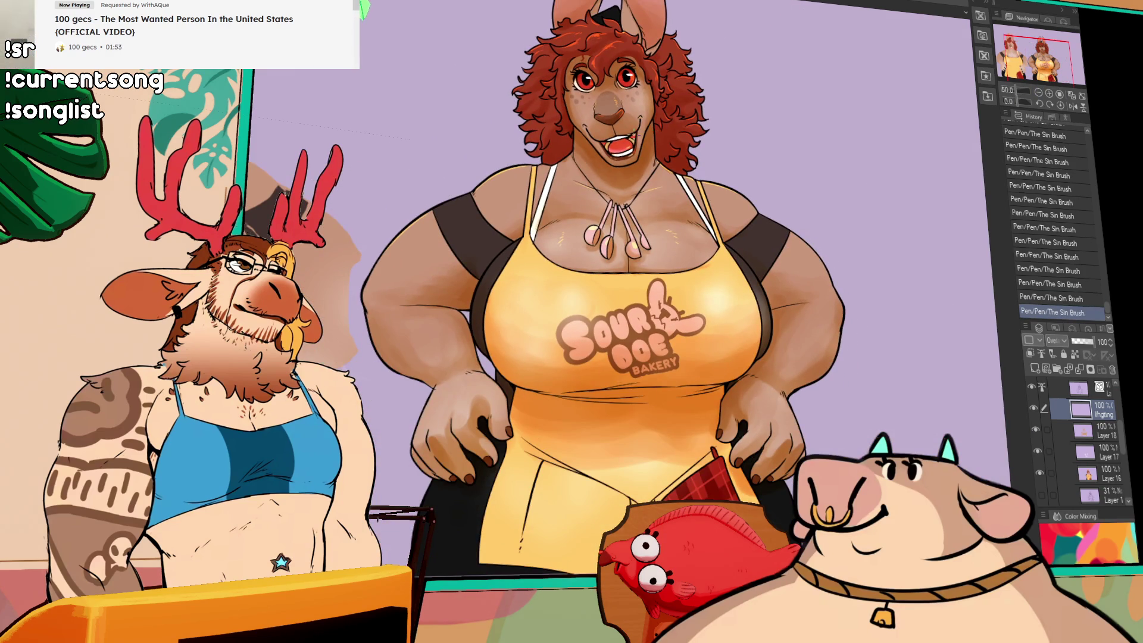
scroll(629, 131, up, 1)
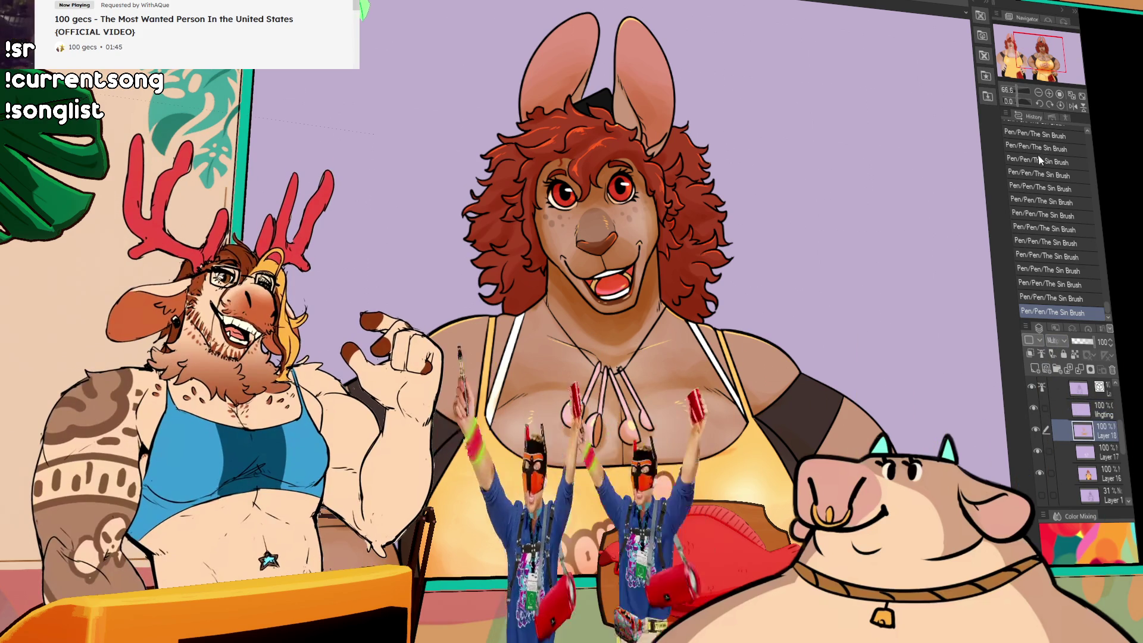
Set the shading layer to Overlay, then add Layer 19 and set it to Overlay too.
click(1058, 341)
click(1062, 347)
click(1035, 369)
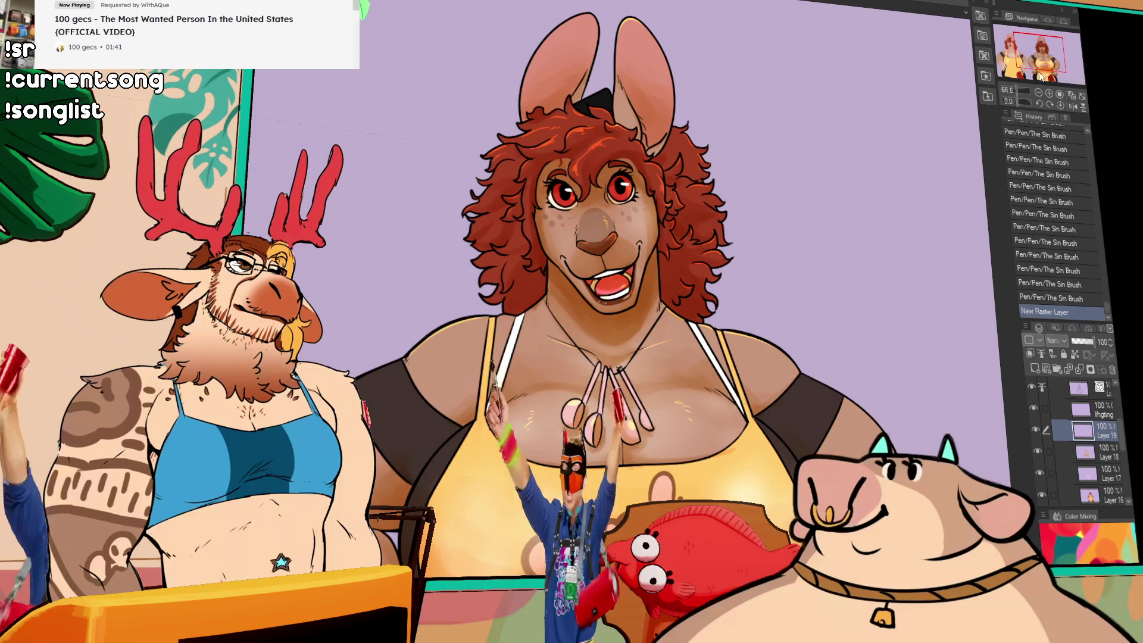
click(1055, 341)
click(1059, 417)
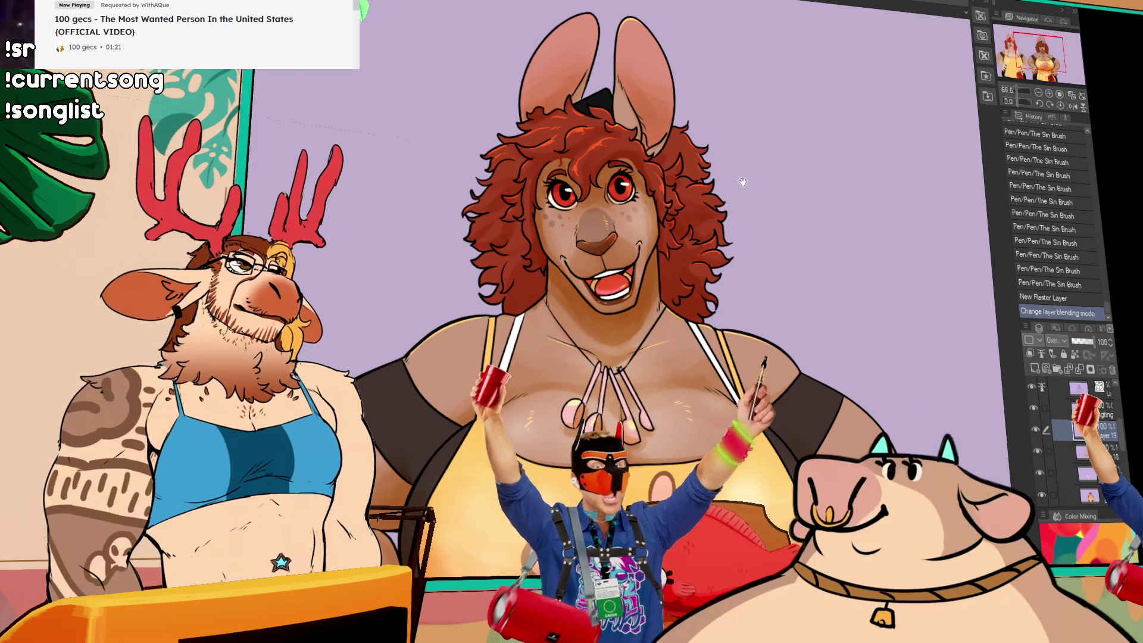
Paint an orange highlight on the forehead hair.
scroll(735, 401, up, 2)
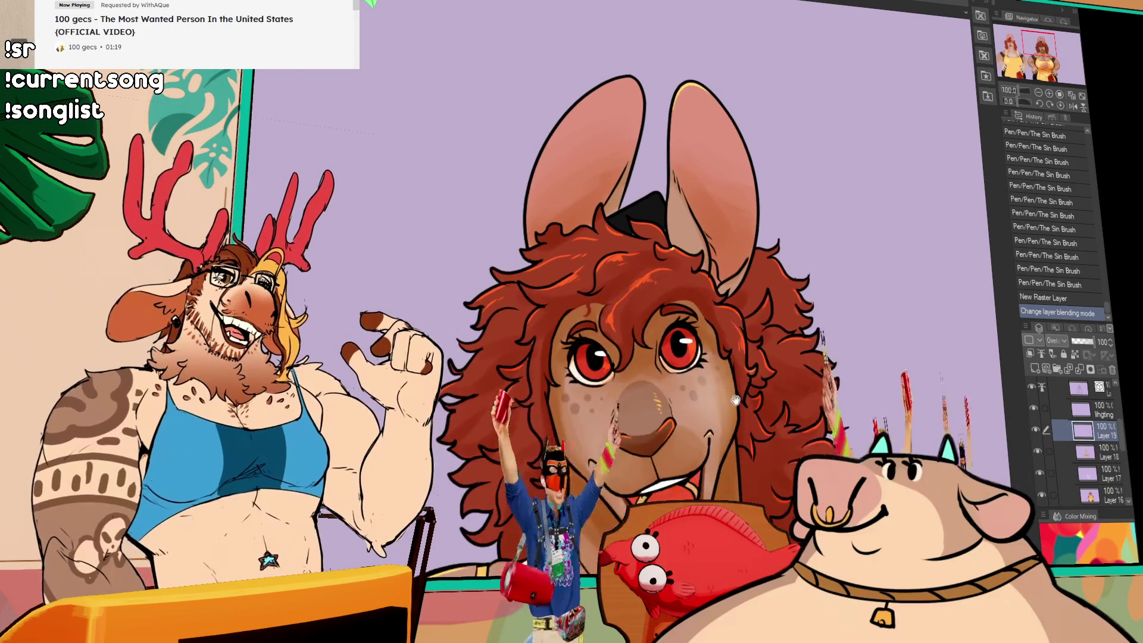
drag(735, 401, 768, 393)
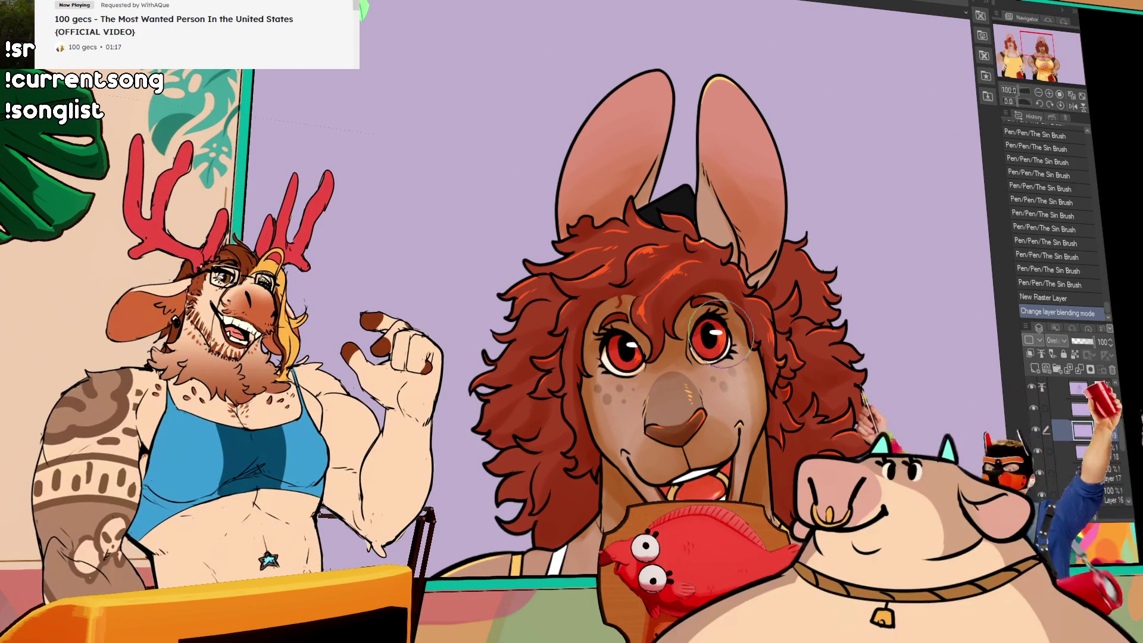
drag(720, 262, 673, 298)
Undo the first forehead stroke and paint more orange highlights into the curly hair.
key(ctrl+z)
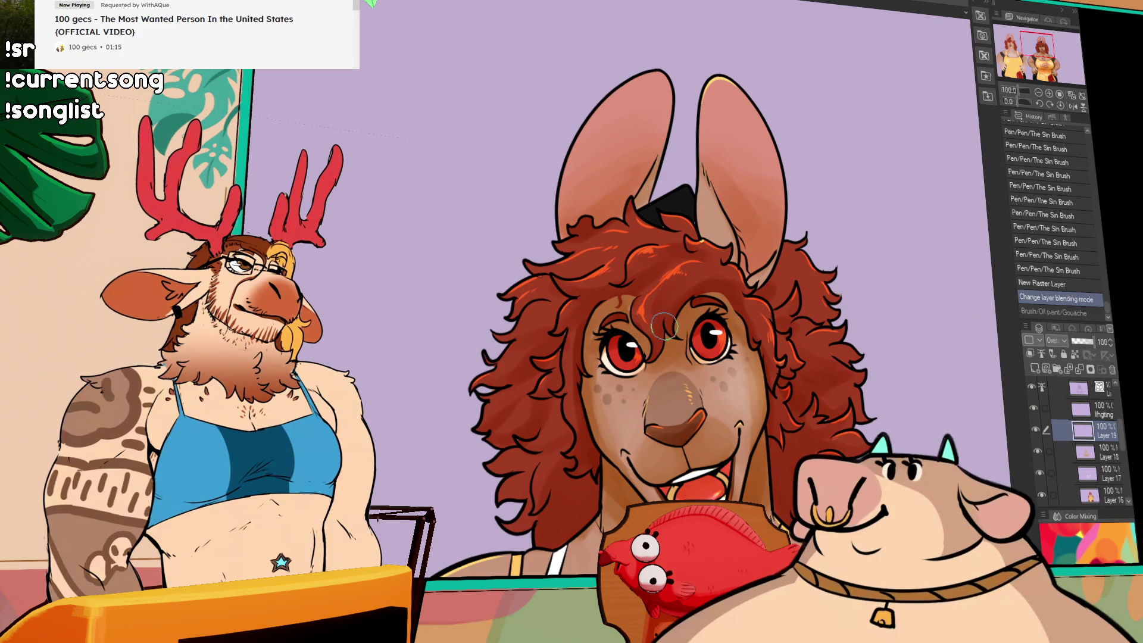
key(ctrl+y)
key(ctrl+y)
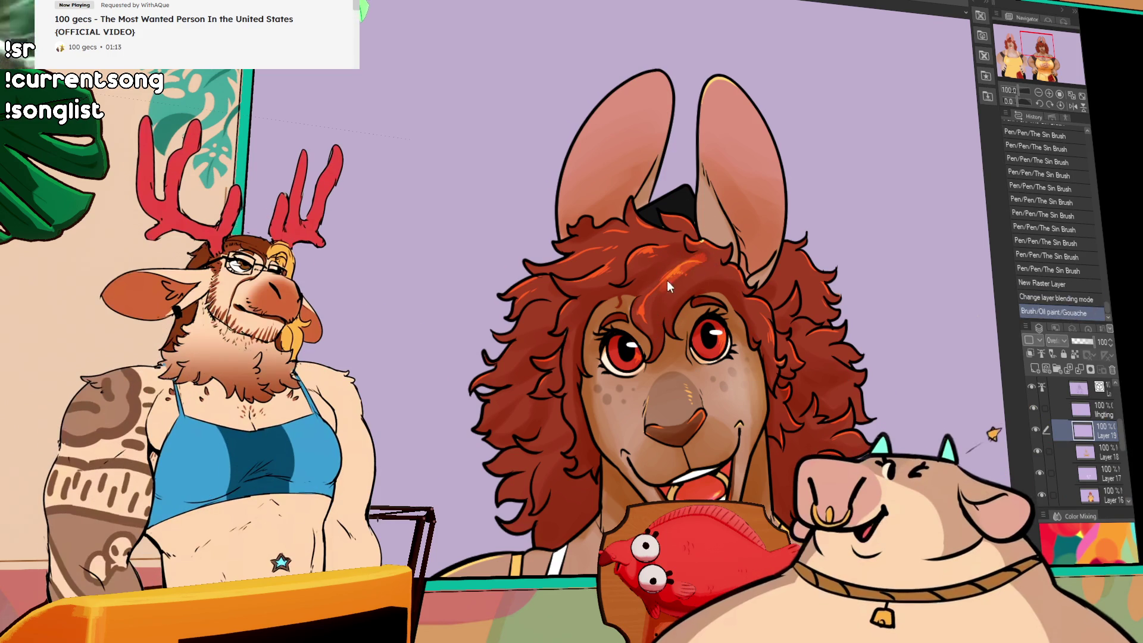
key(ctrl+z)
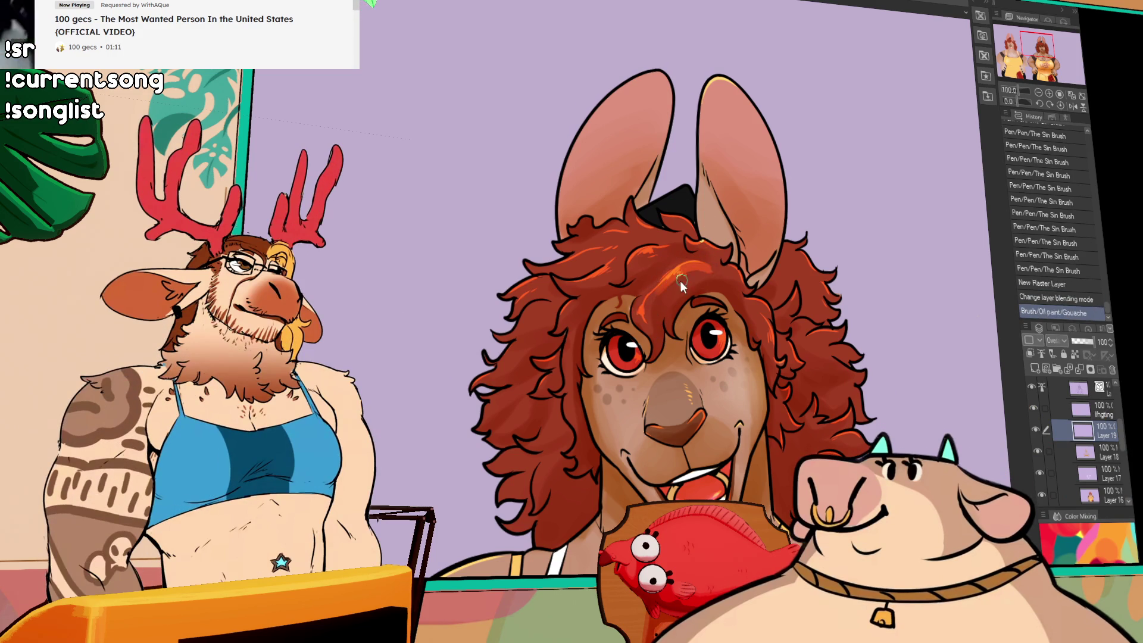
drag(719, 270, 690, 276)
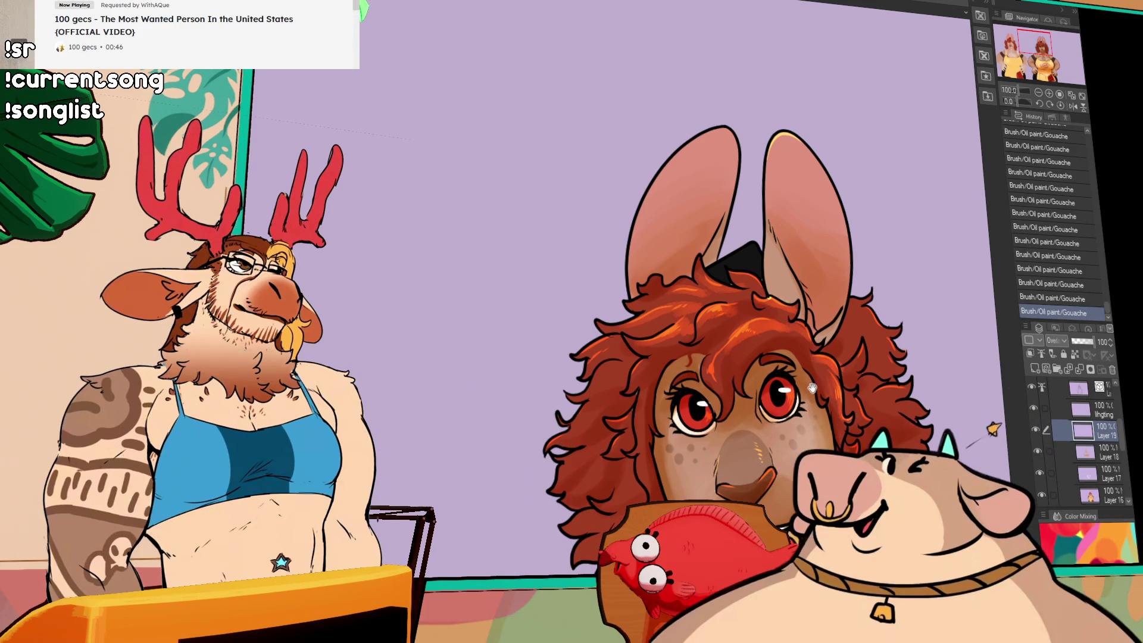
drag(677, 363, 710, 335)
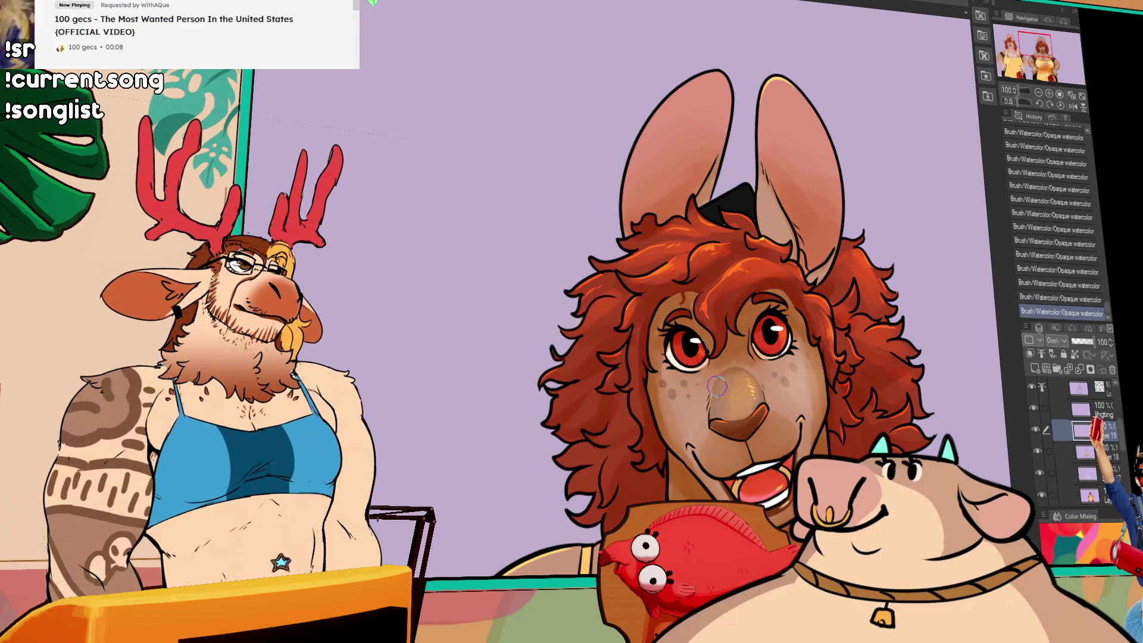
drag(846, 399, 843, 348)
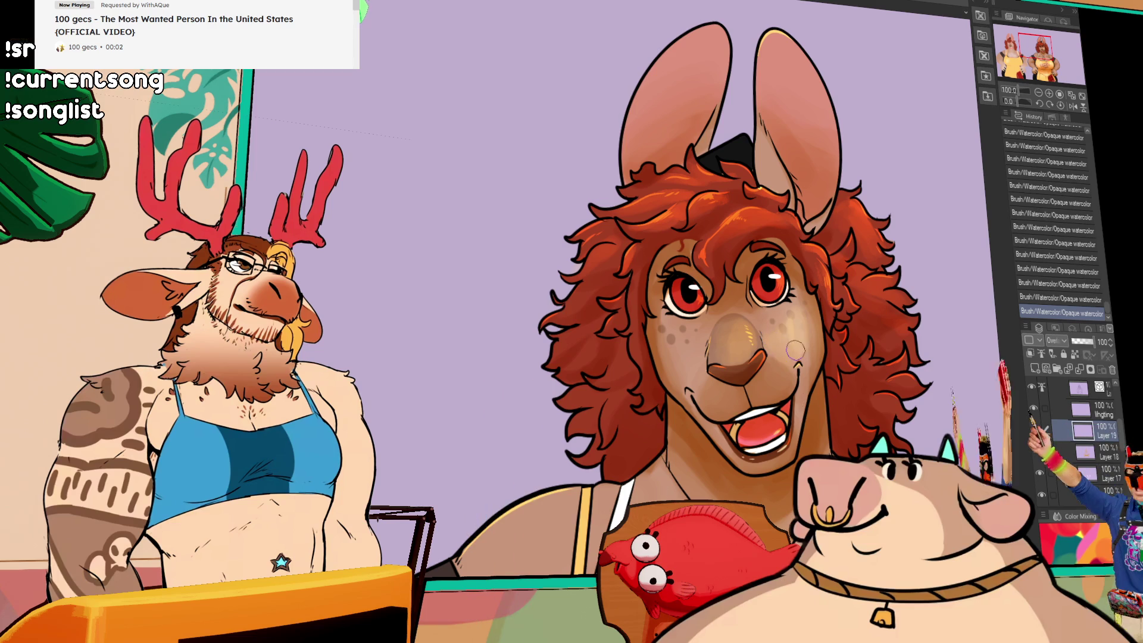
drag(822, 381, 822, 199)
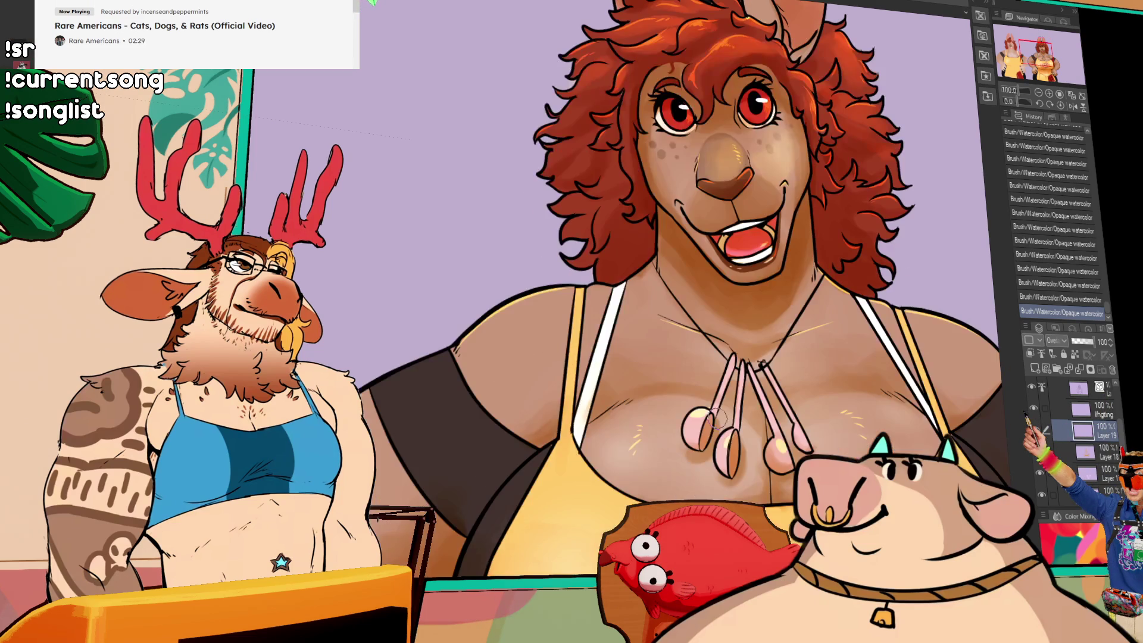
Paint a soft opaque watercolor highlight on the chest, then zoom out to see more artwork.
key(ctrl+z)
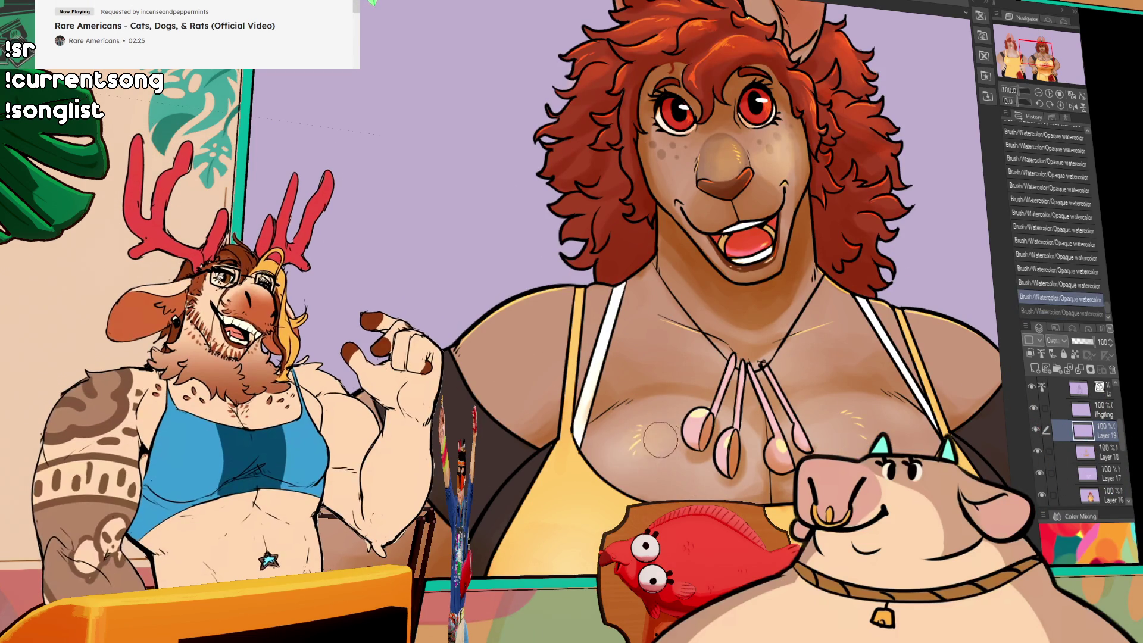
drag(652, 441, 662, 435)
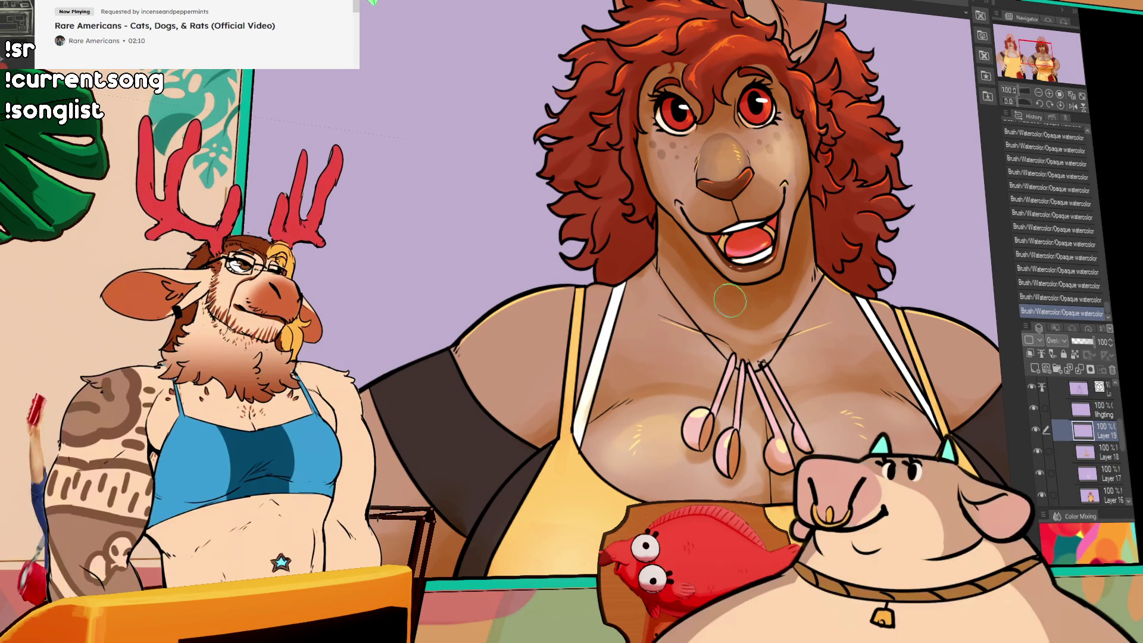
scroll(764, 291, down, 3)
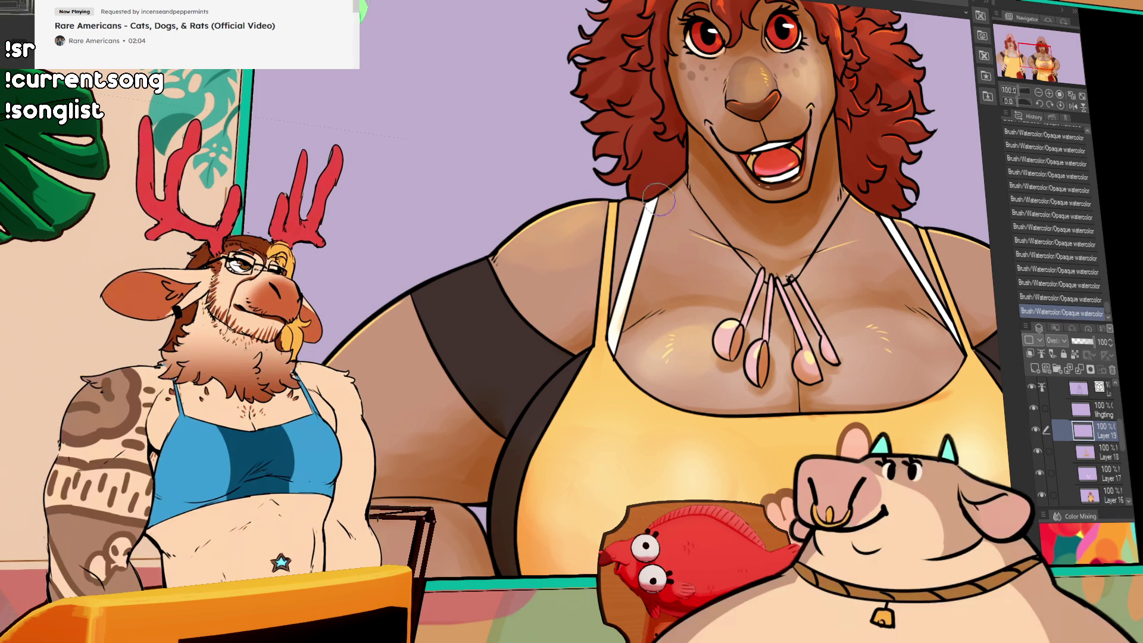
scroll(641, 206, right, 5)
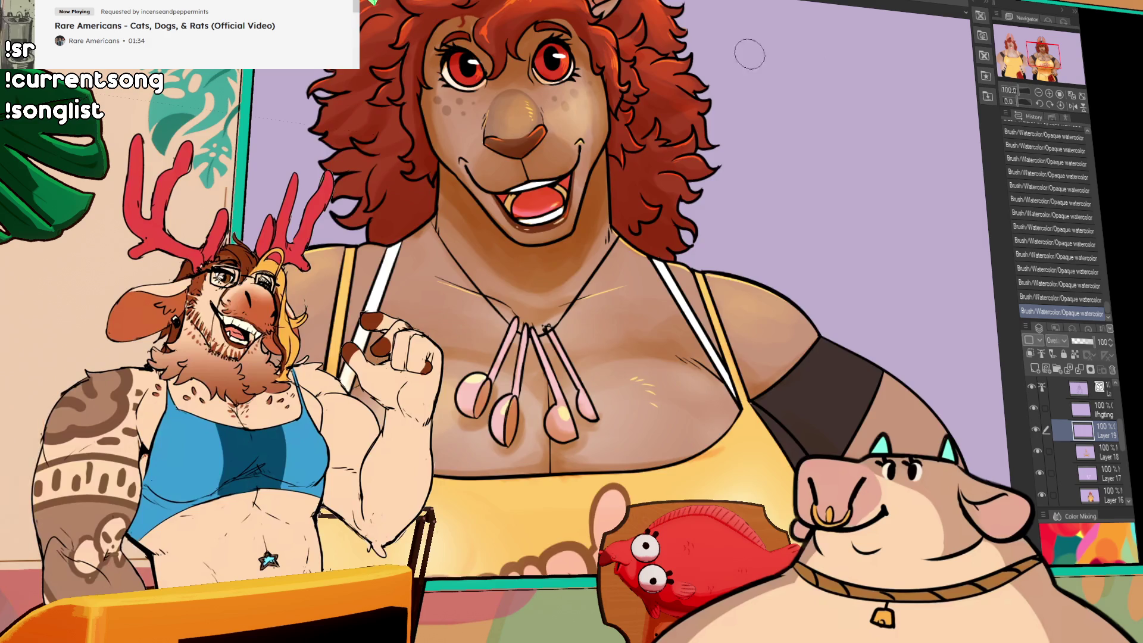
key(ctrl+minus)
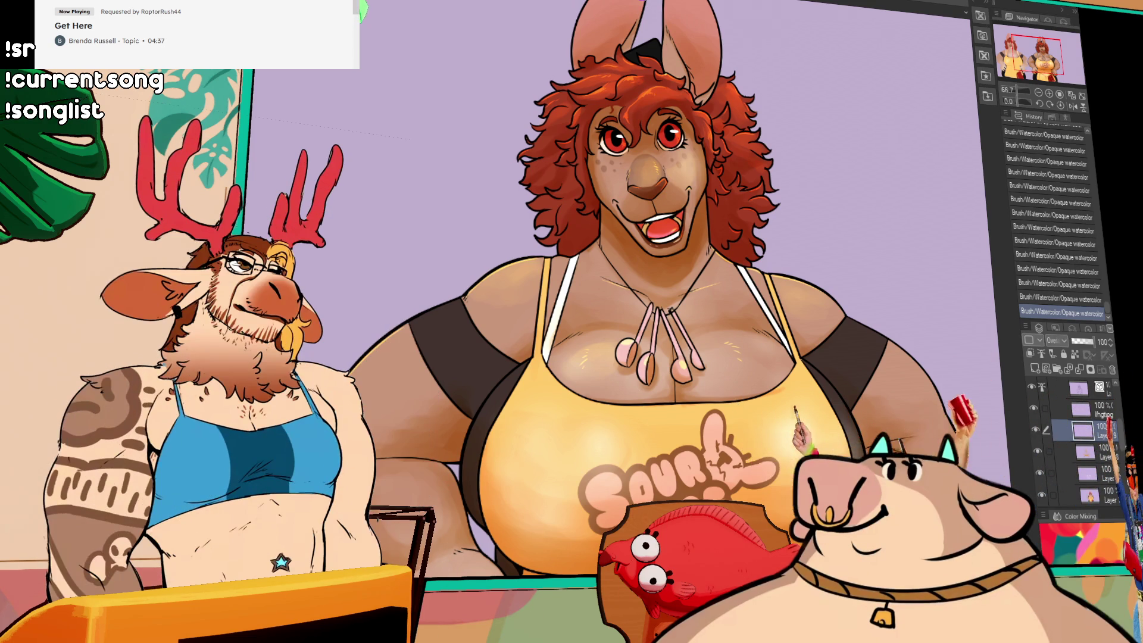
scroll(898, 219, down, 1)
drag(867, 242, 831, 262)
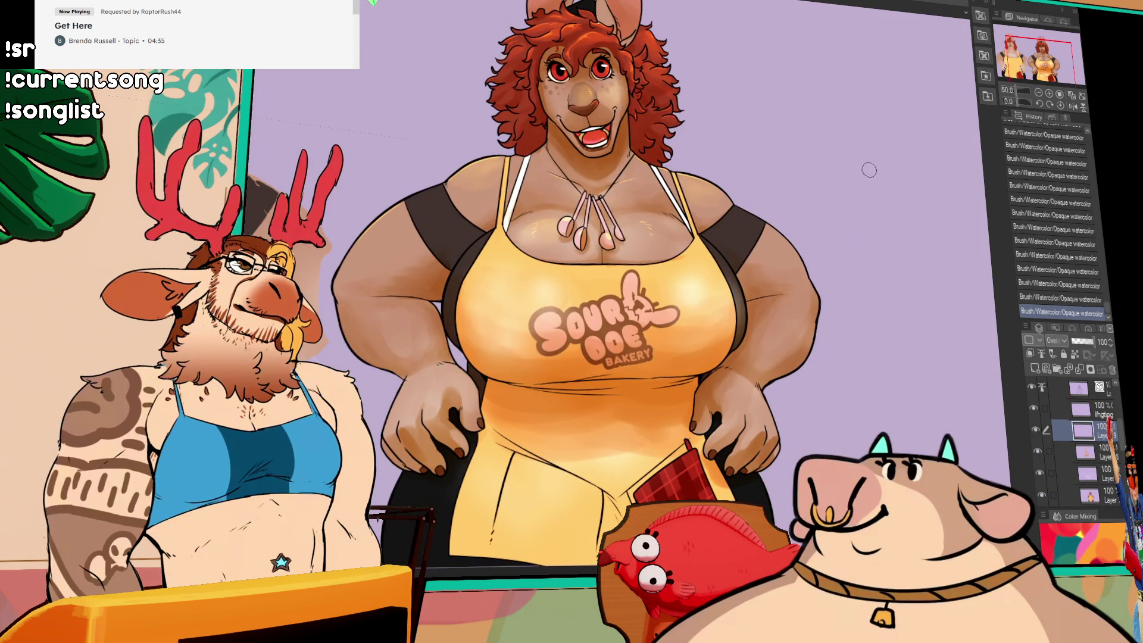
mouse_move(894, 191)
mouse_down()
mouse_move(883, 221)
mouse_move(784, 258)
mouse_up()
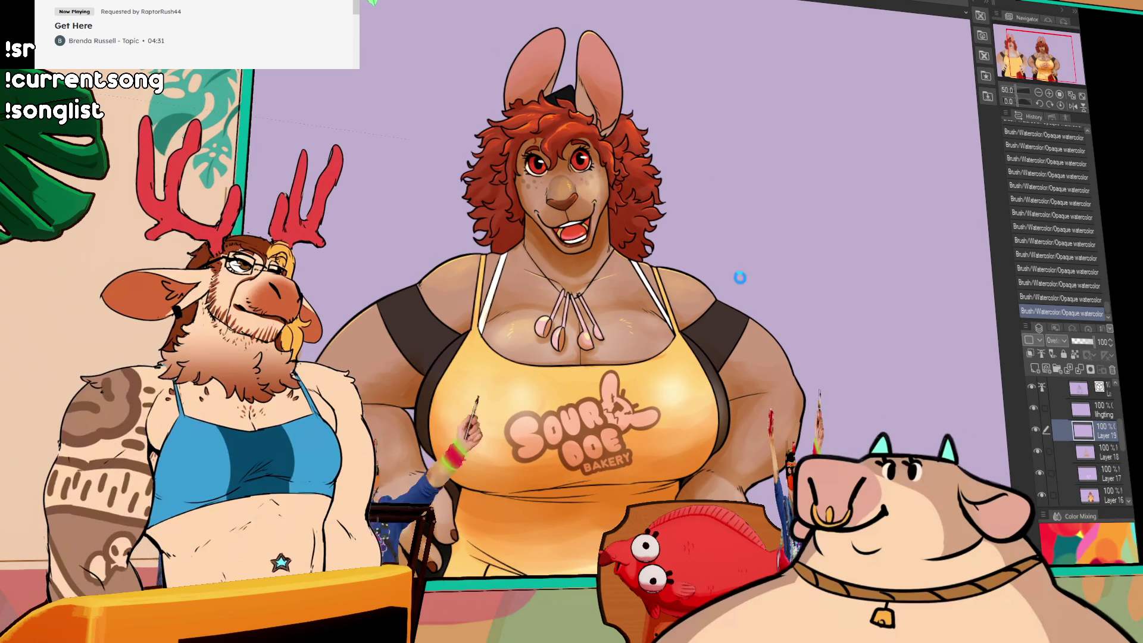
drag(491, 148, 541, 130)
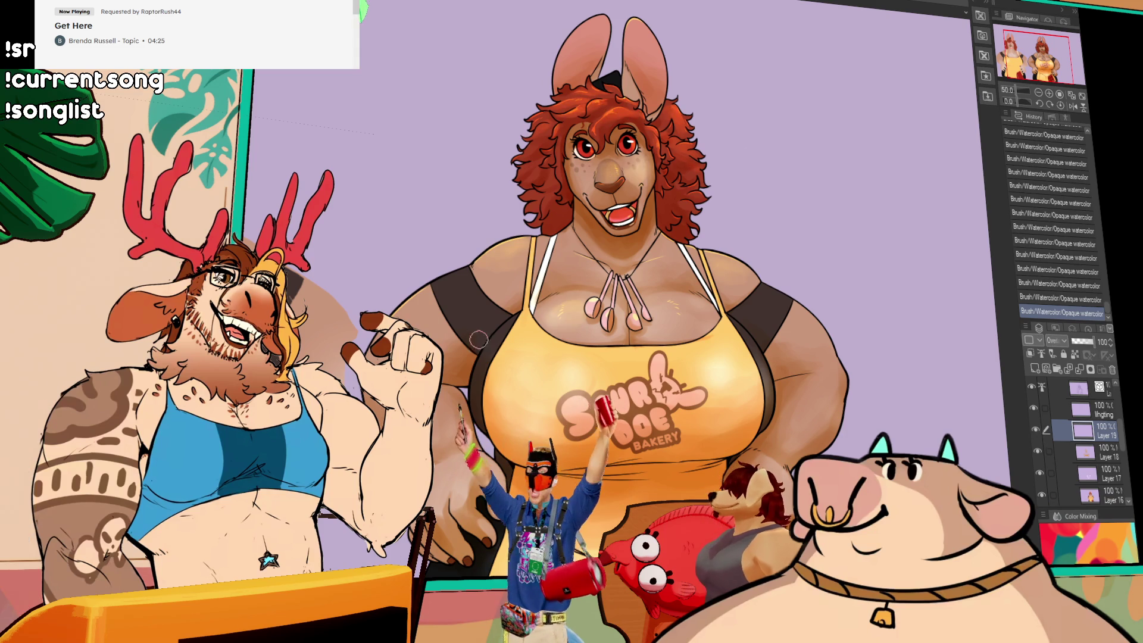
key(ctrl+z)
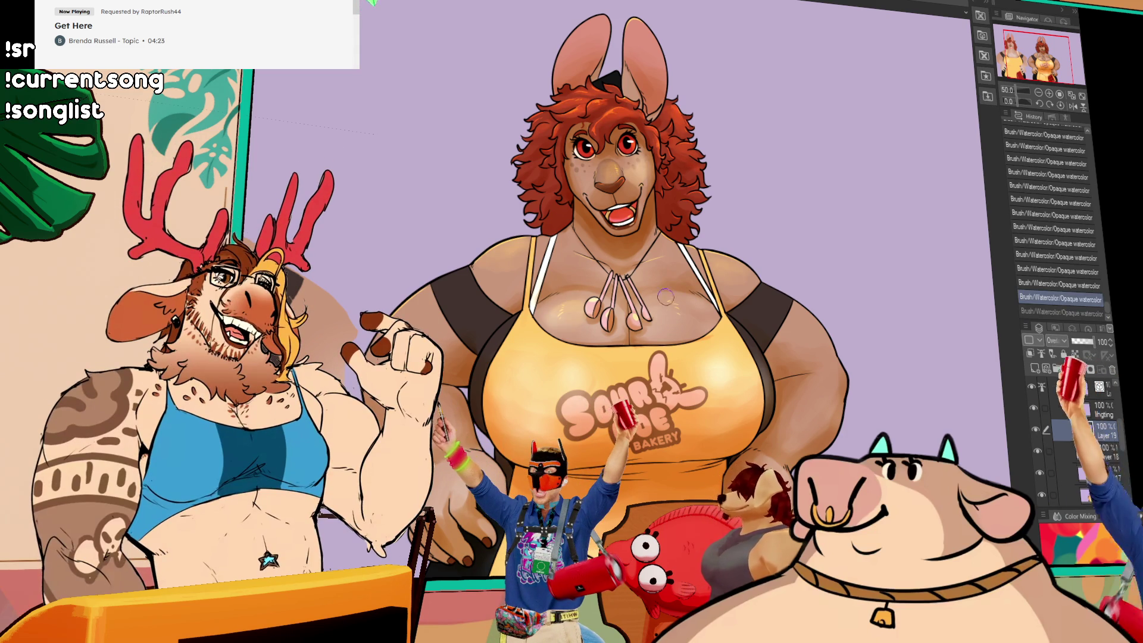
key(ctrl+y)
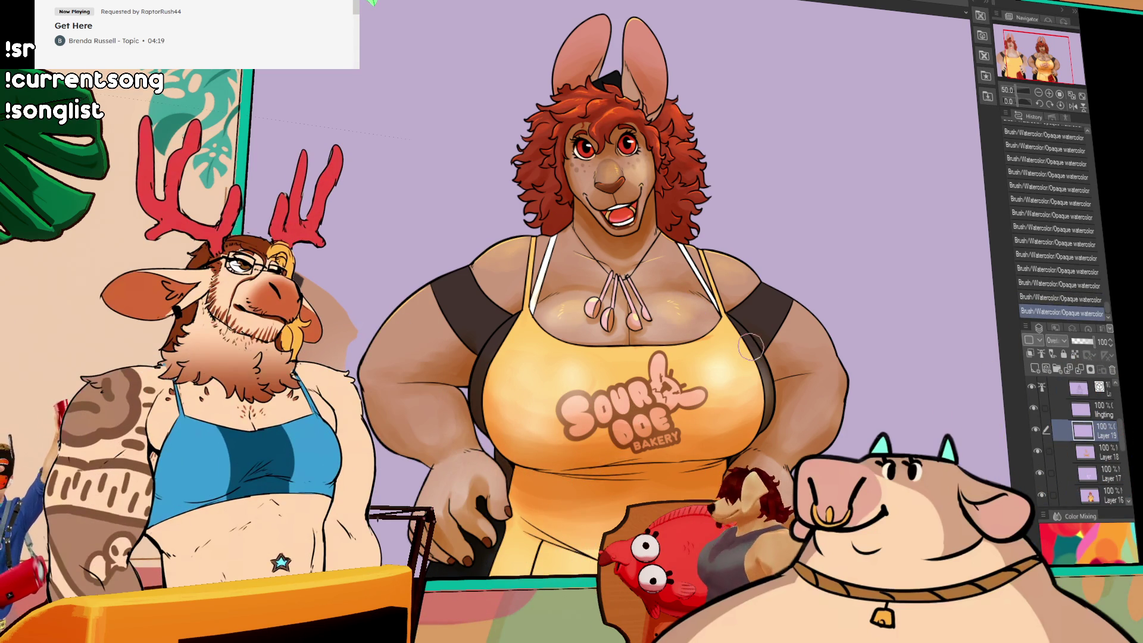
drag(750, 377, 742, 350)
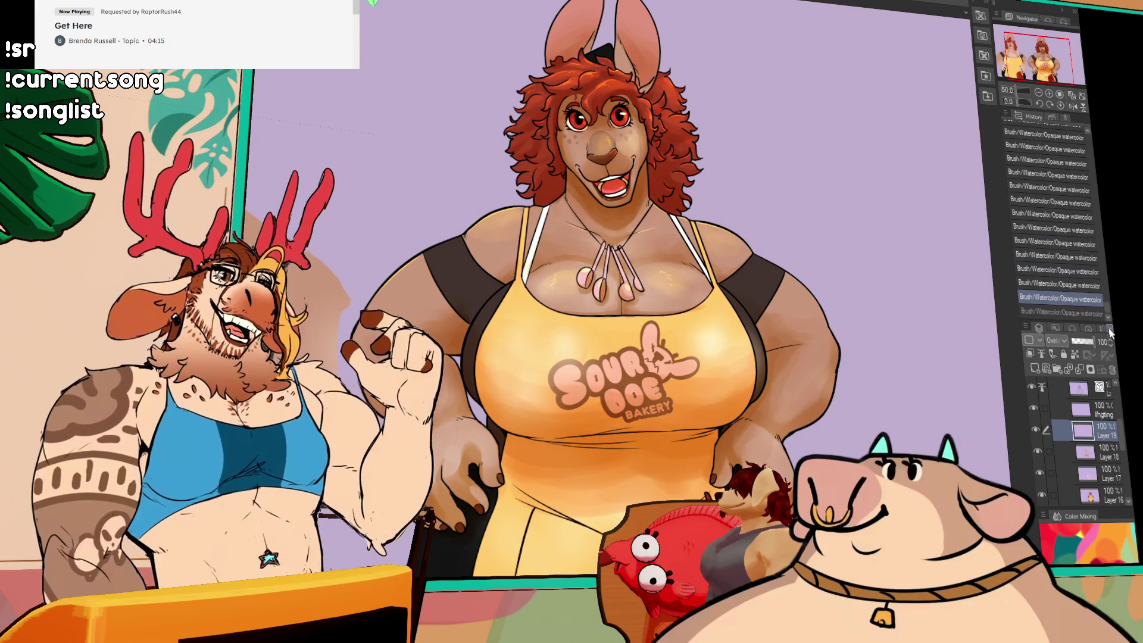
Lock Layer 19's transparent pixels, apply an Ace Dragon gradient, and lower its opacity to 59%.
key(ctrl+shift+l)
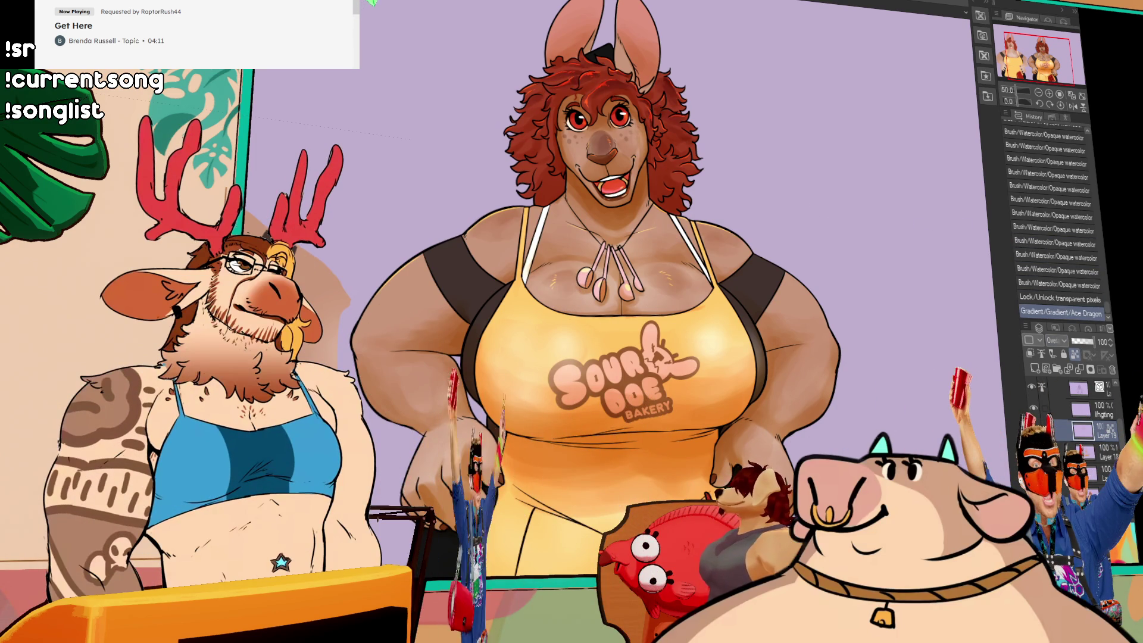
drag(880, 326, 980, 328)
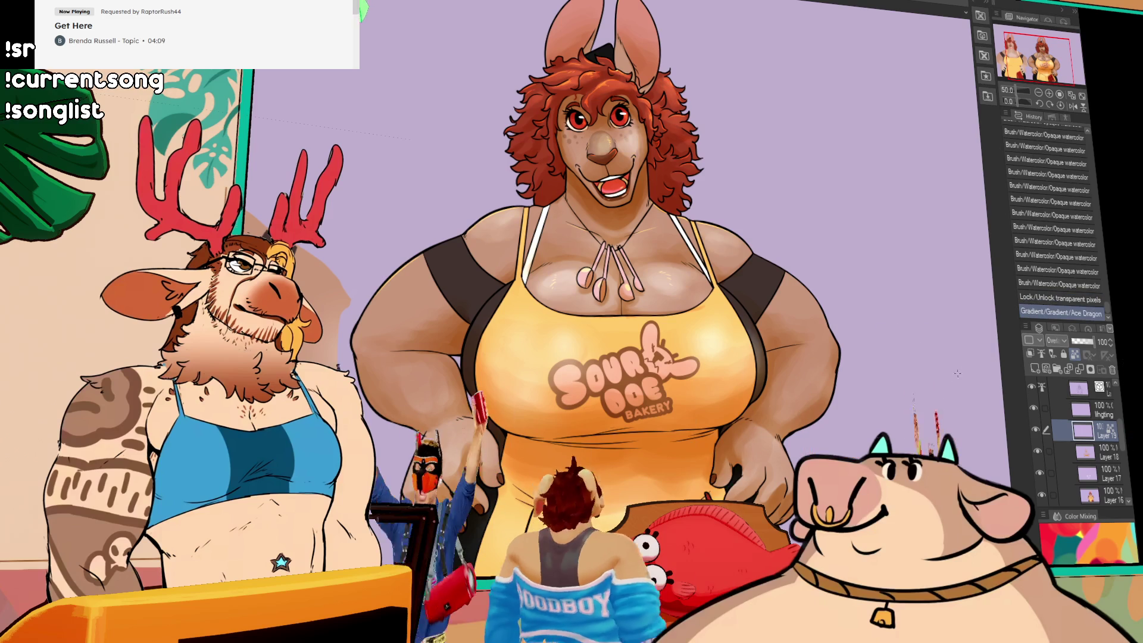
drag(1094, 342, 1086, 344)
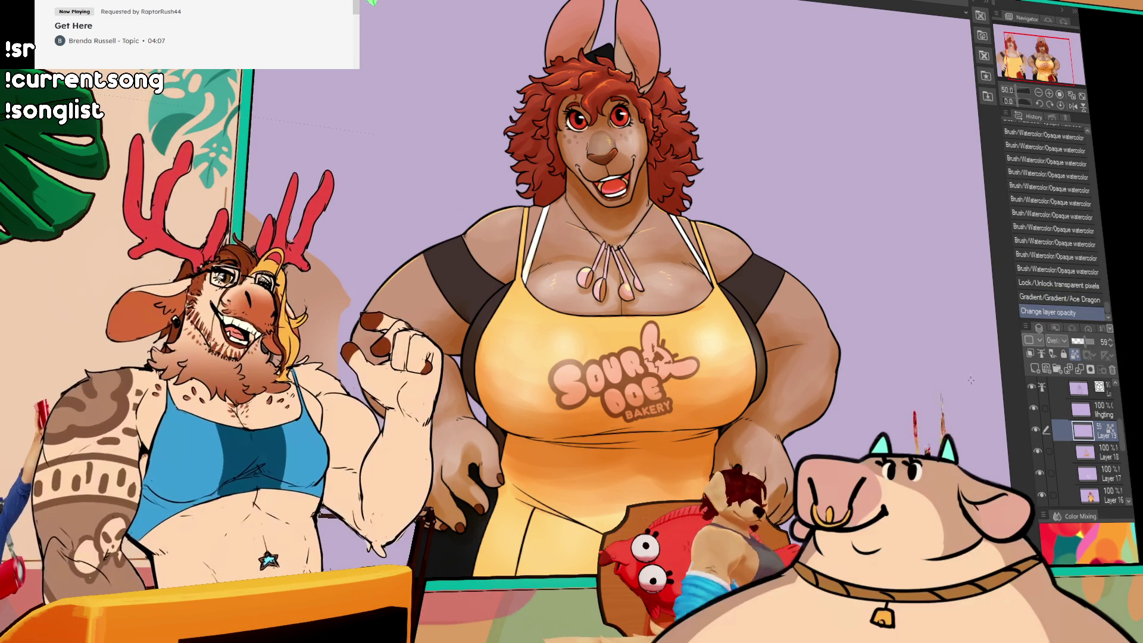
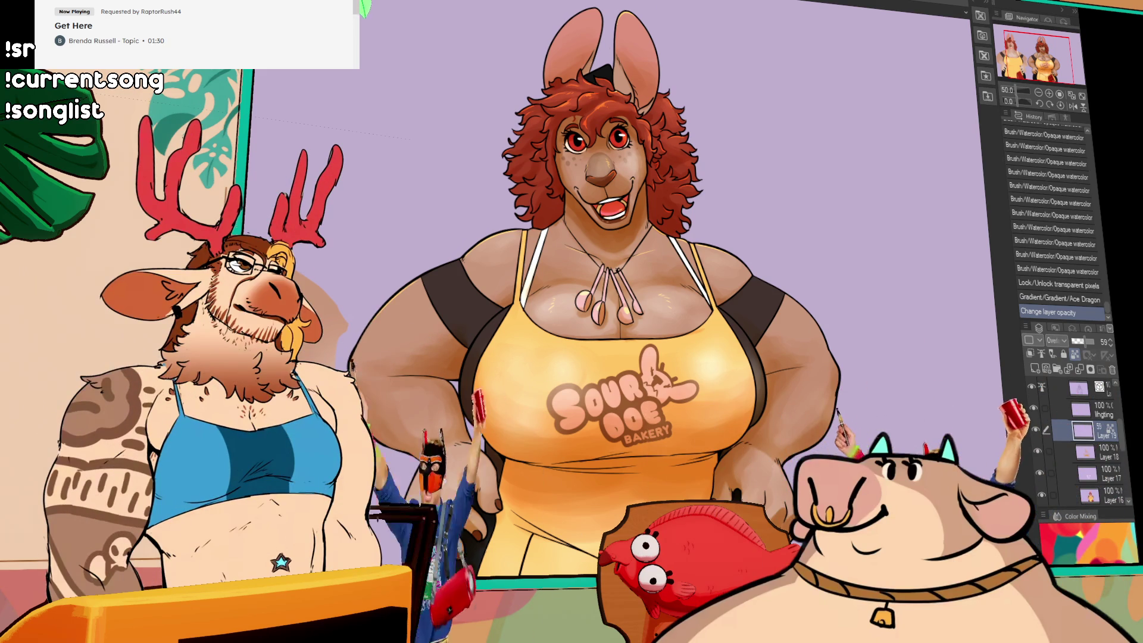
On Layer 18, paint an opaque watercolor stroke across the kangaroo baker's chest.
click(1087, 451)
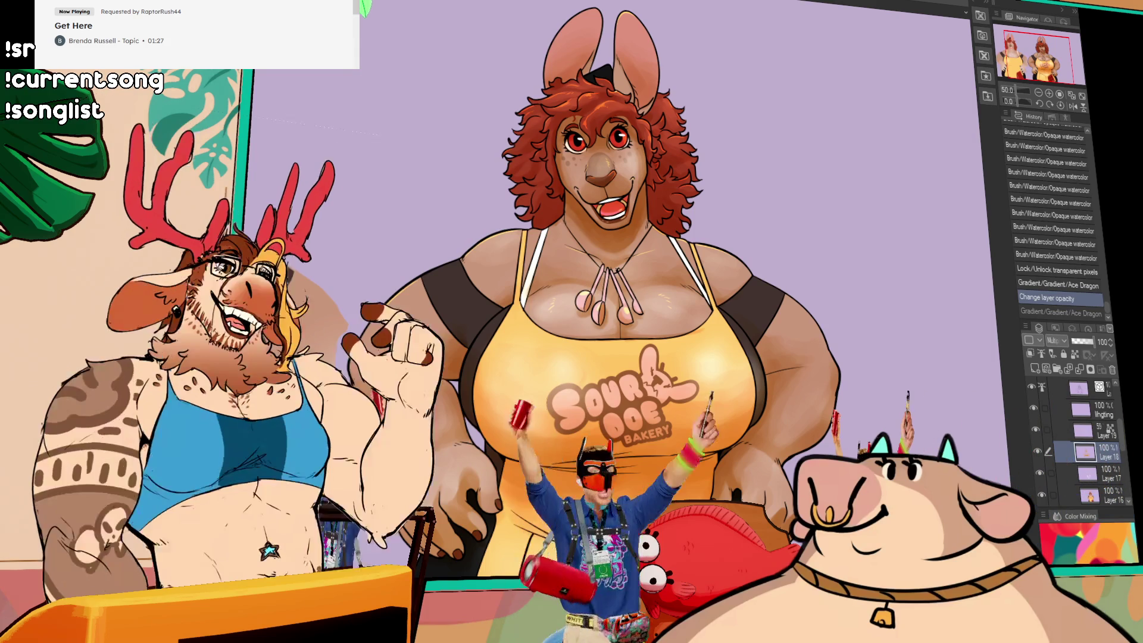
drag(574, 274, 582, 279)
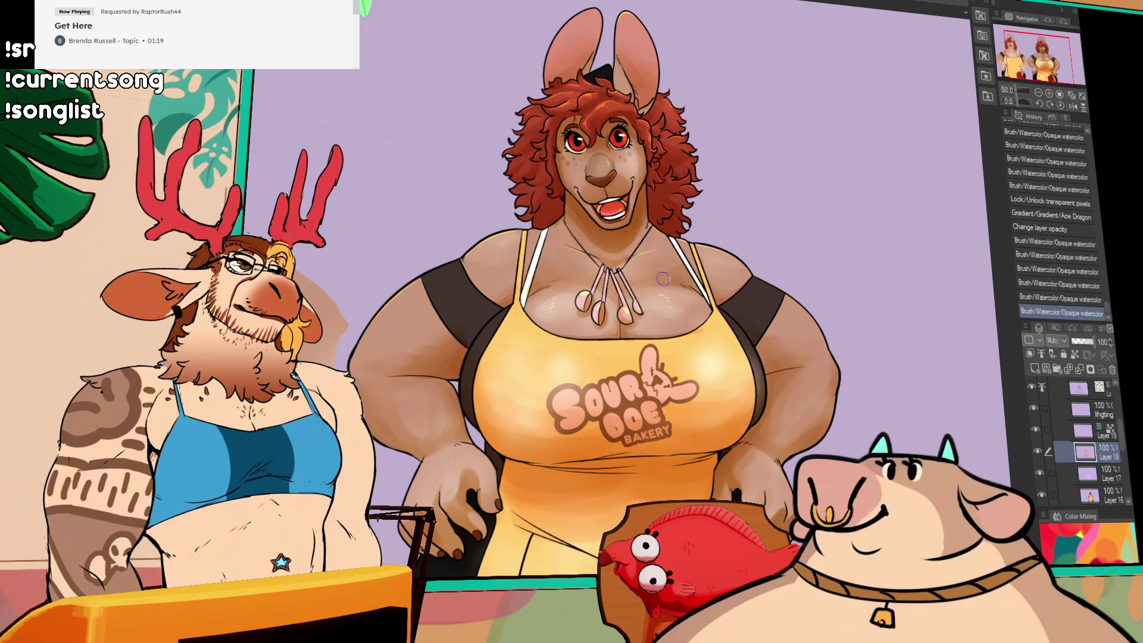
drag(819, 270, 811, 281)
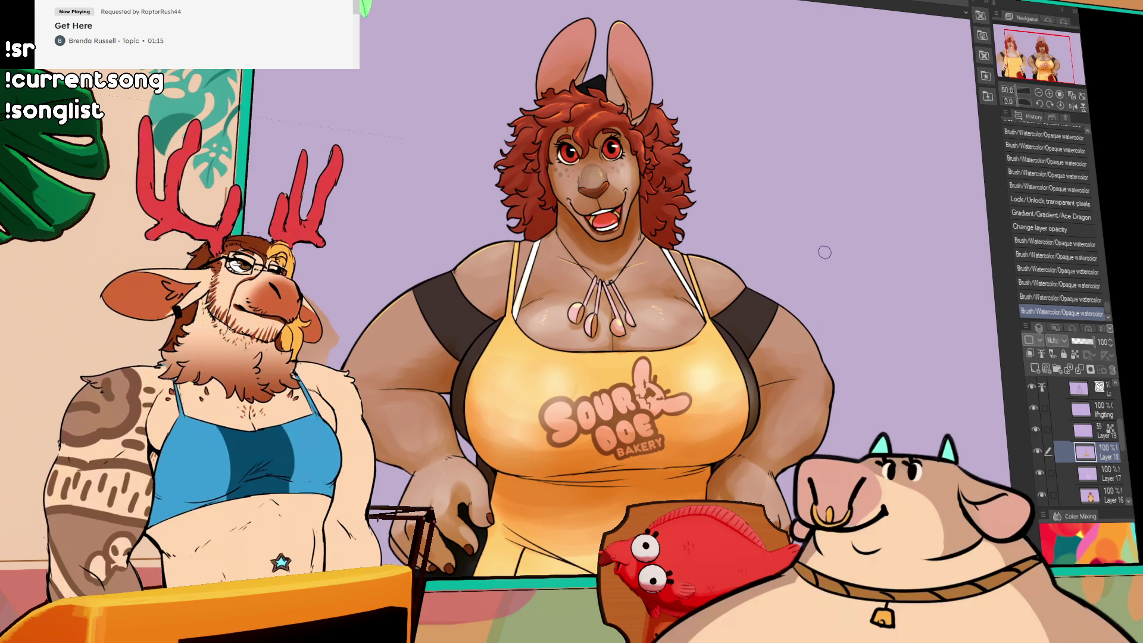
drag(803, 228, 771, 239)
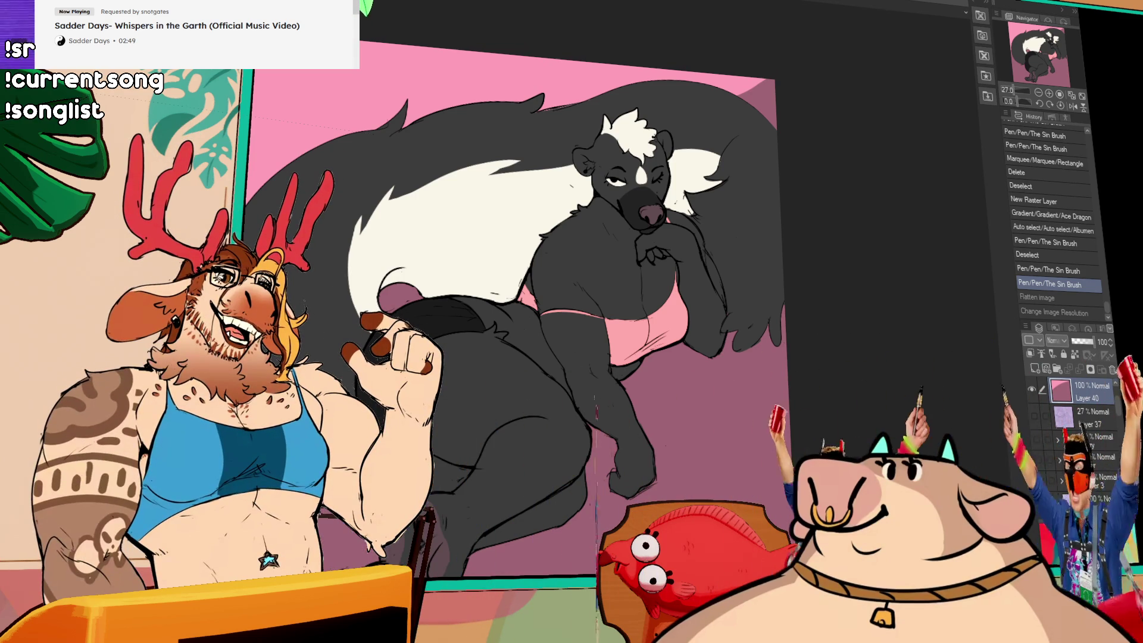
Deselect everything in the bakery background document, then return to the kangaroo document.
key(ctrl+Tab)
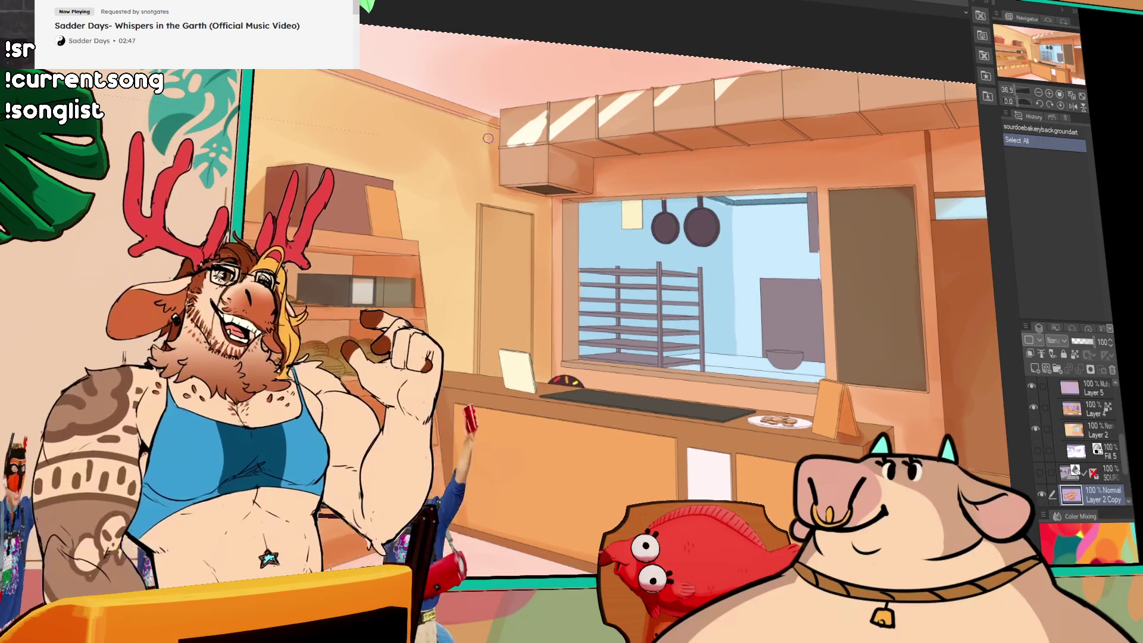
key(ctrl+d)
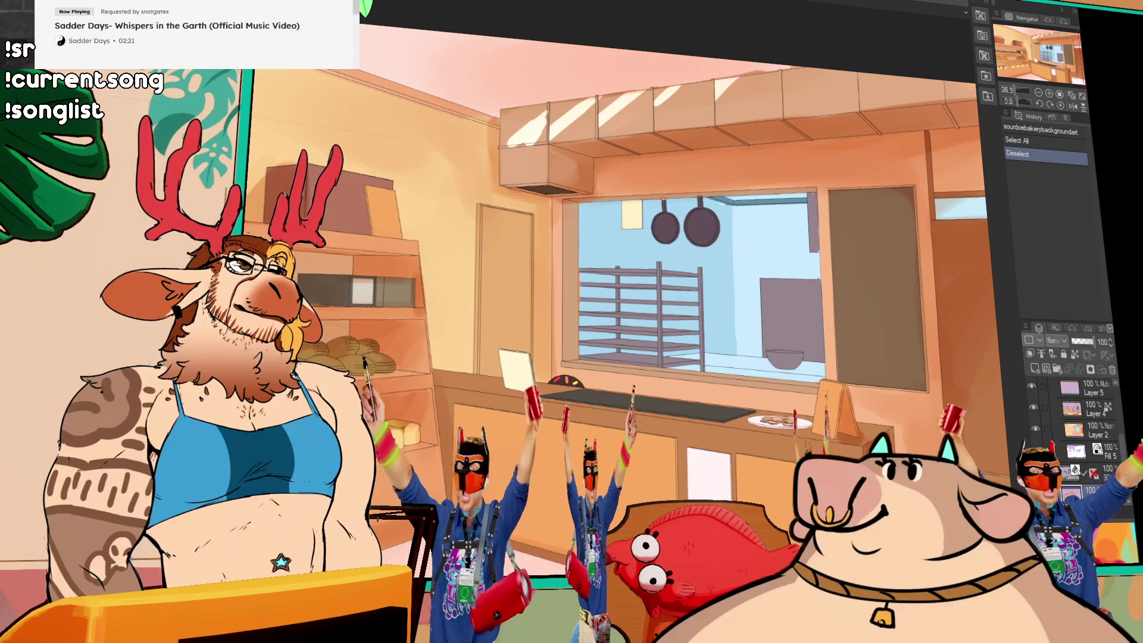
key(ctrl+Tab)
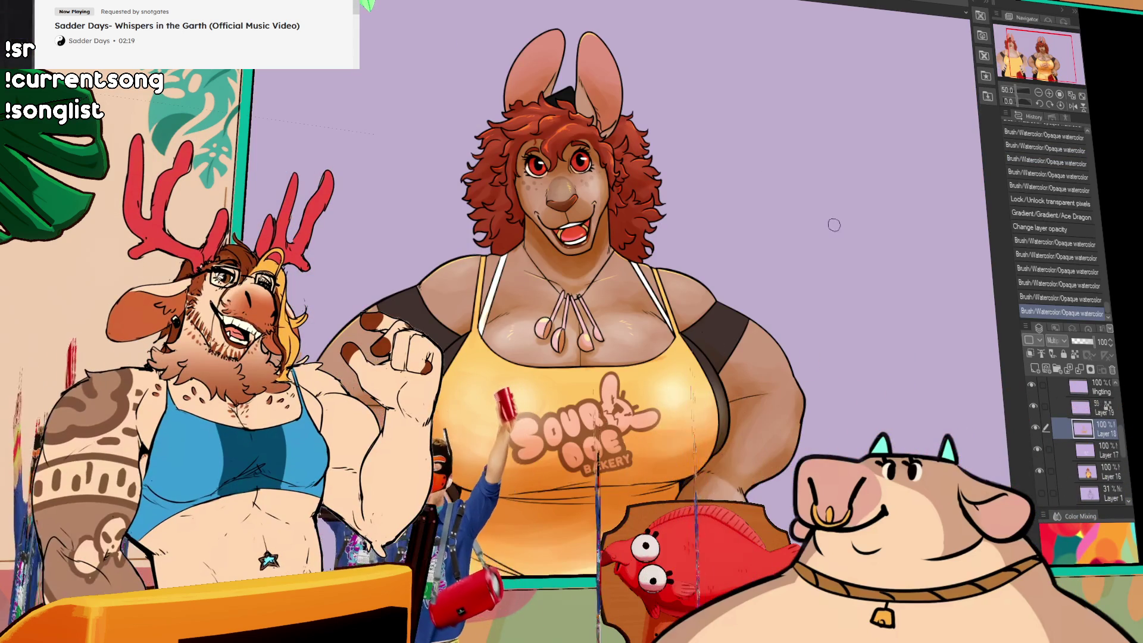
Zoom out and recentre the kangaroo drawing on the canvas.
scroll(832, 242, down, 1)
mouse_move(831, 242)
mouse_down()
mouse_move(882, 187)
mouse_move(893, 196)
mouse_up()
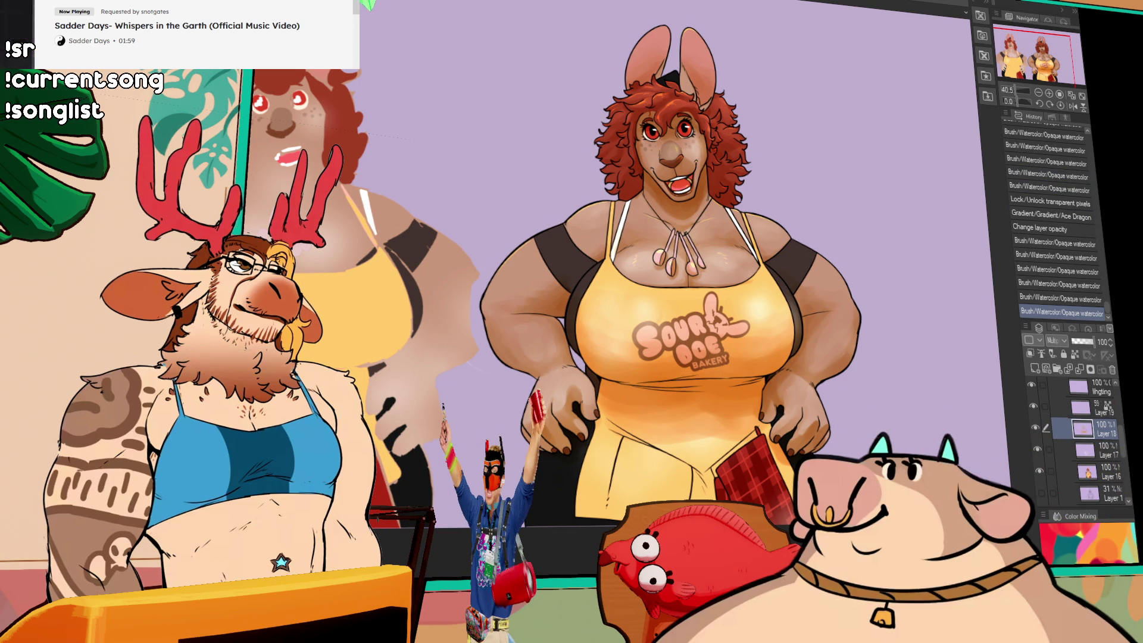
scroll(802, 178, down, 10)
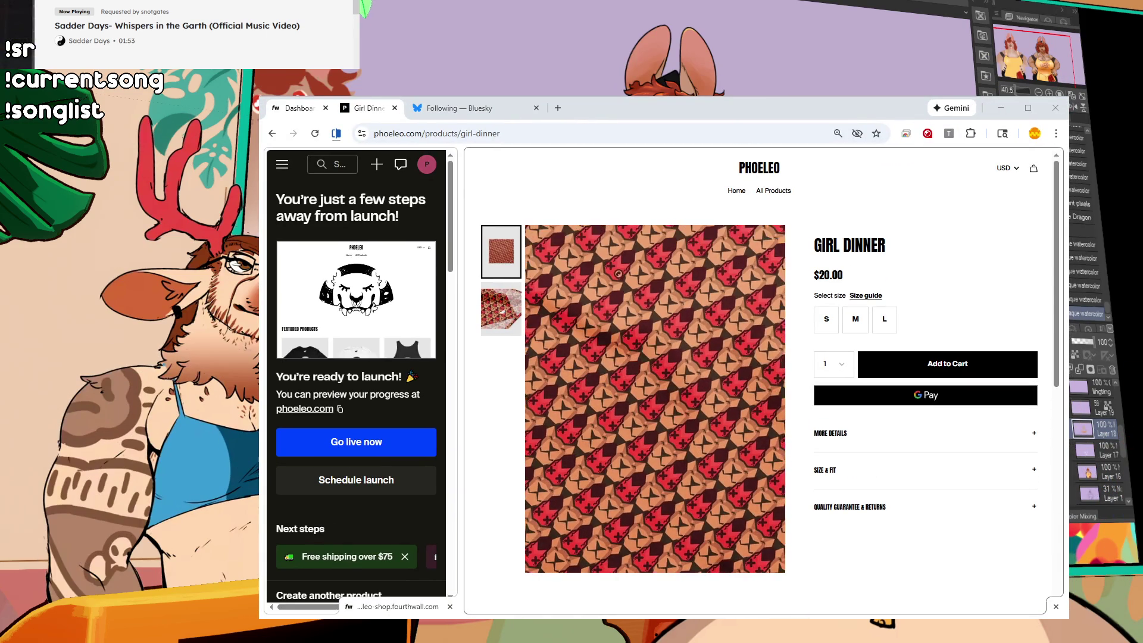
Compare the Girl Dinner close-up and full pattern images, then go to the Phoeleo home page.
click(501, 309)
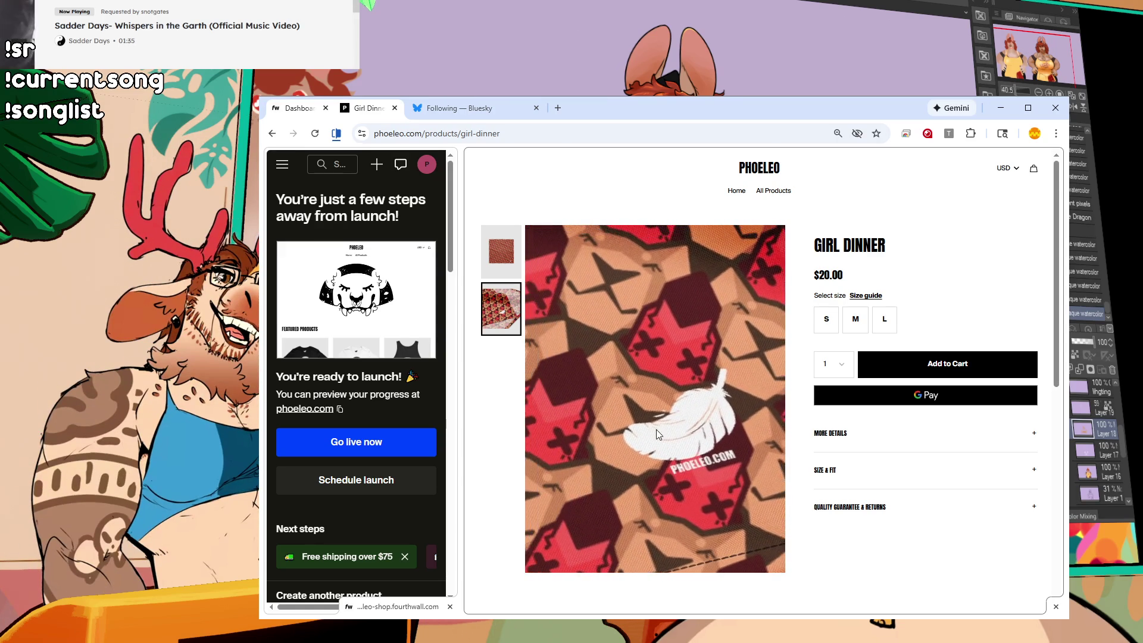
click(501, 251)
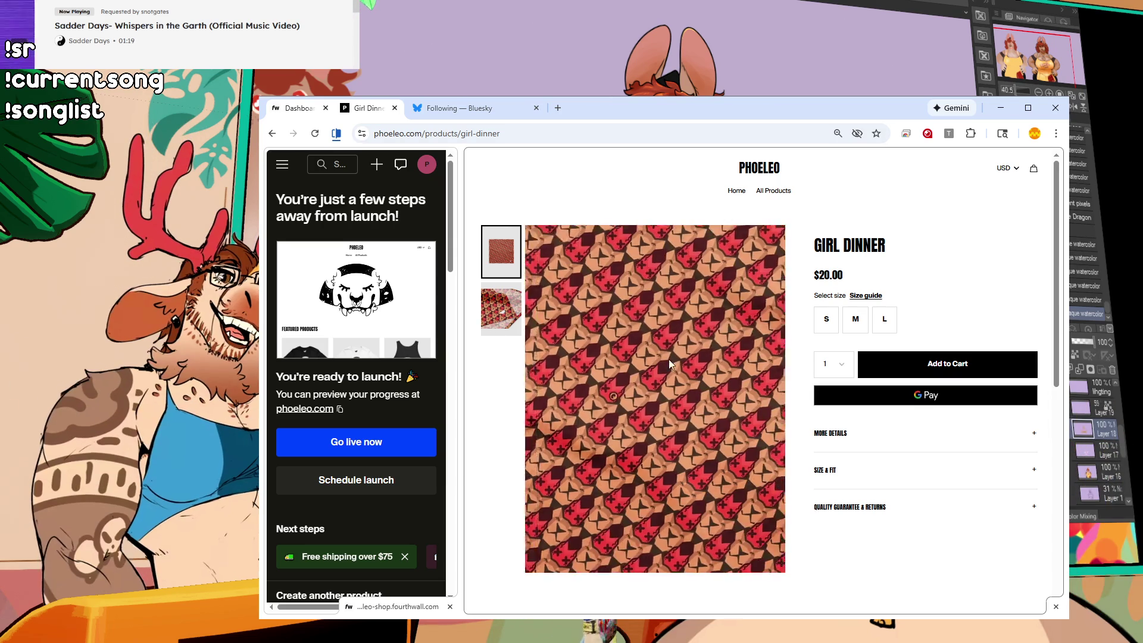
click(495, 331)
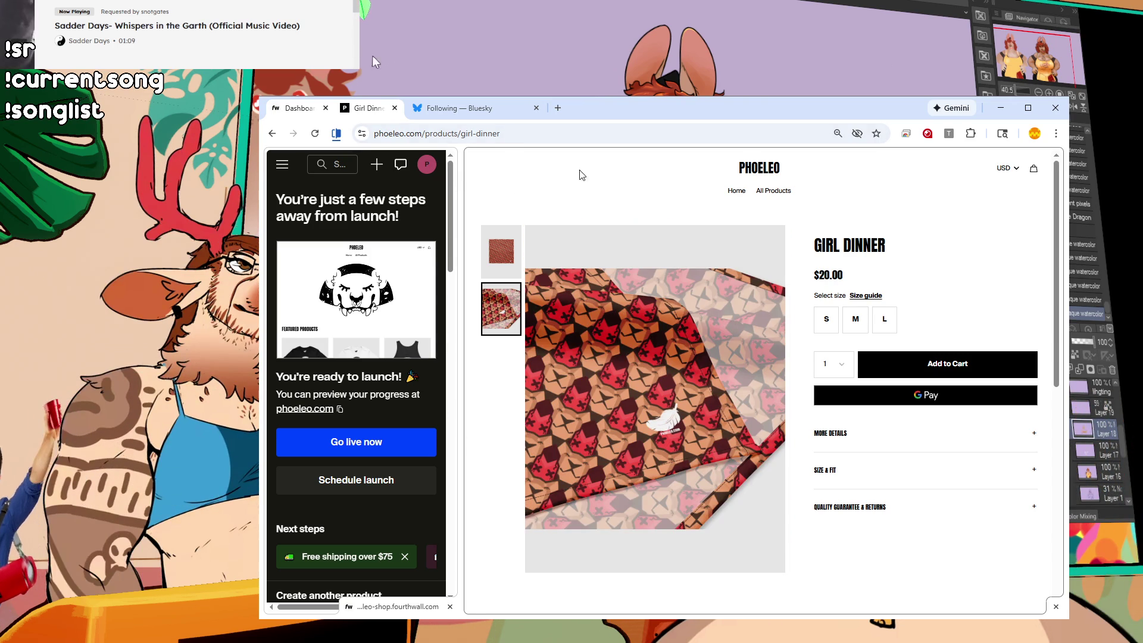
click(759, 170)
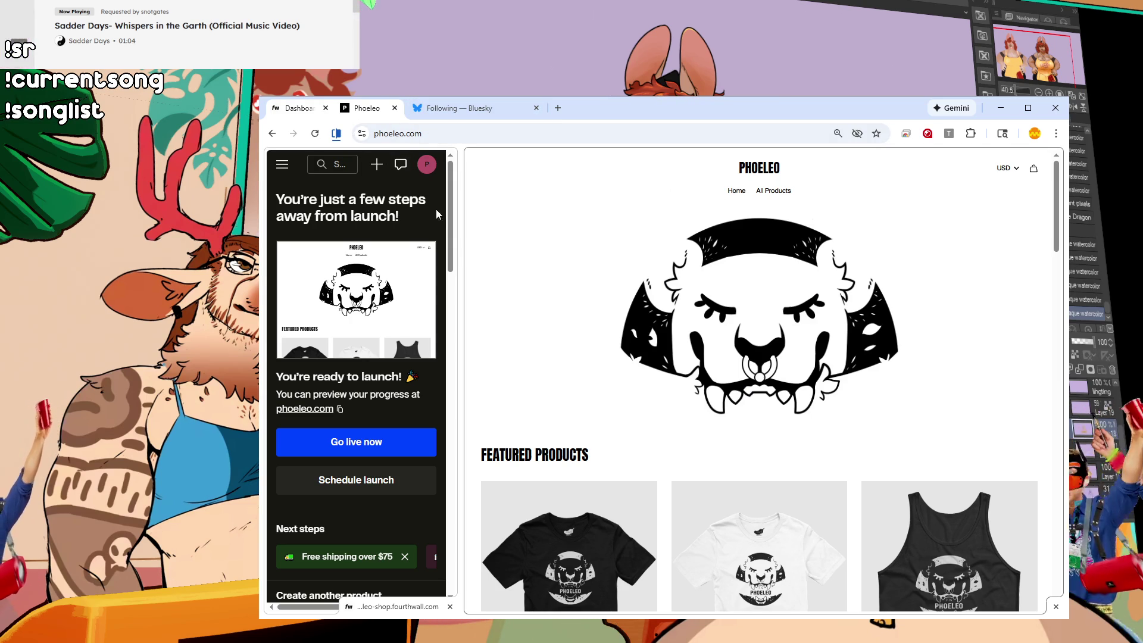
Narrow the dashboard sidebar and scroll through the shop's product grid.
mouse_move(458, 204)
mouse_down()
mouse_move(331, 203)
mouse_move(444, 203)
mouse_move(430, 224)
mouse_move(393, 228)
mouse_up()
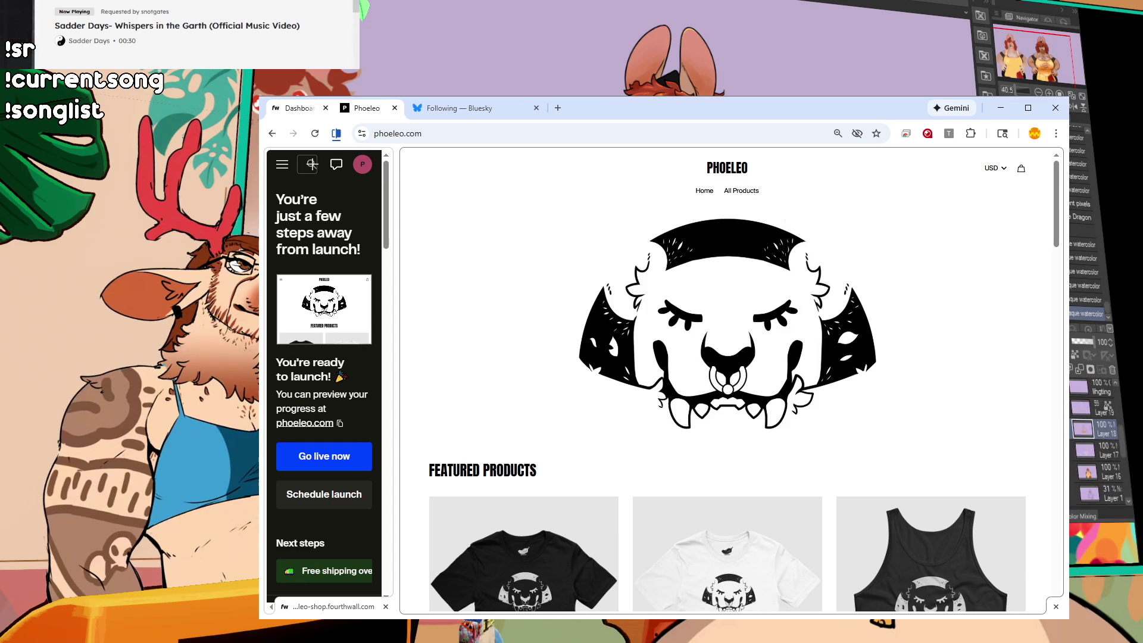
scroll(883, 408, down, 5)
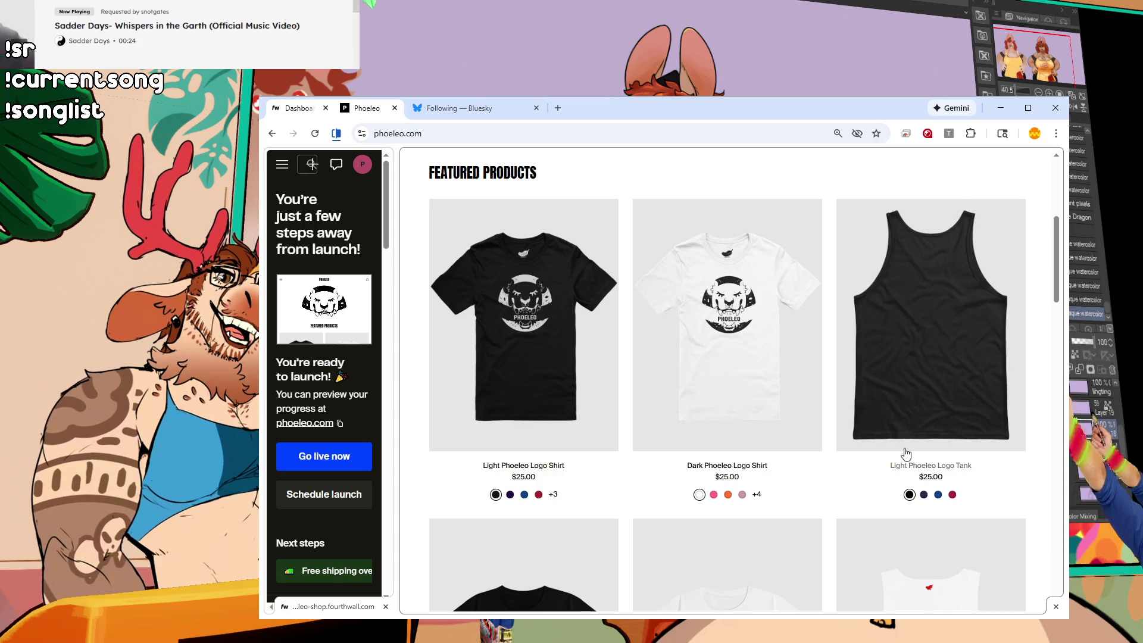
scroll(905, 455, down, 2)
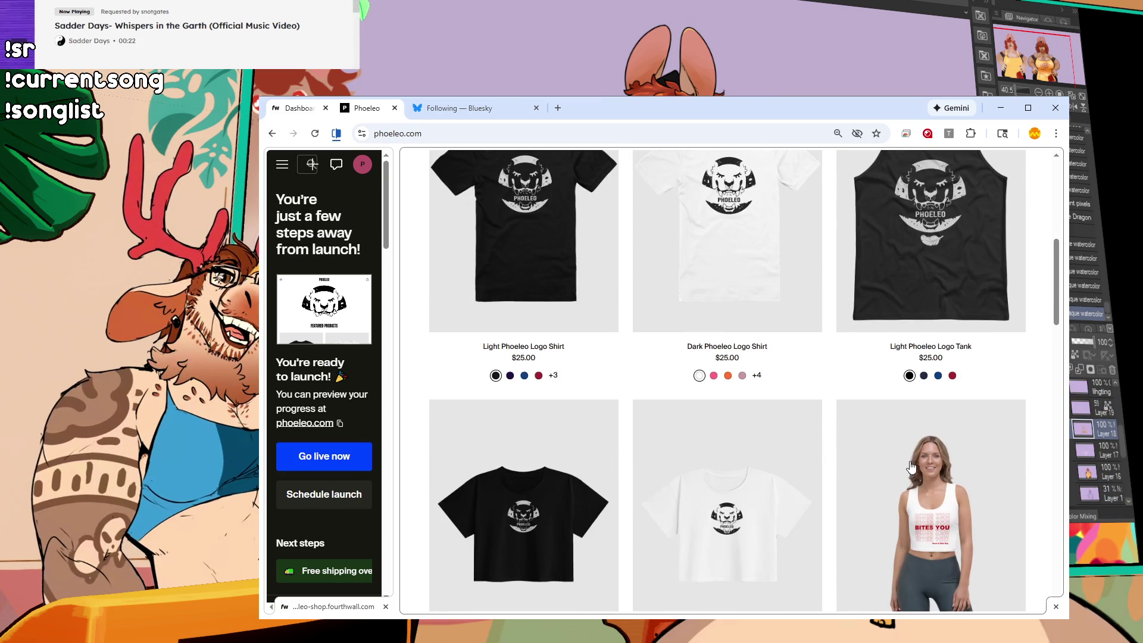
scroll(906, 460, down, 8)
scroll(911, 464, up, 4)
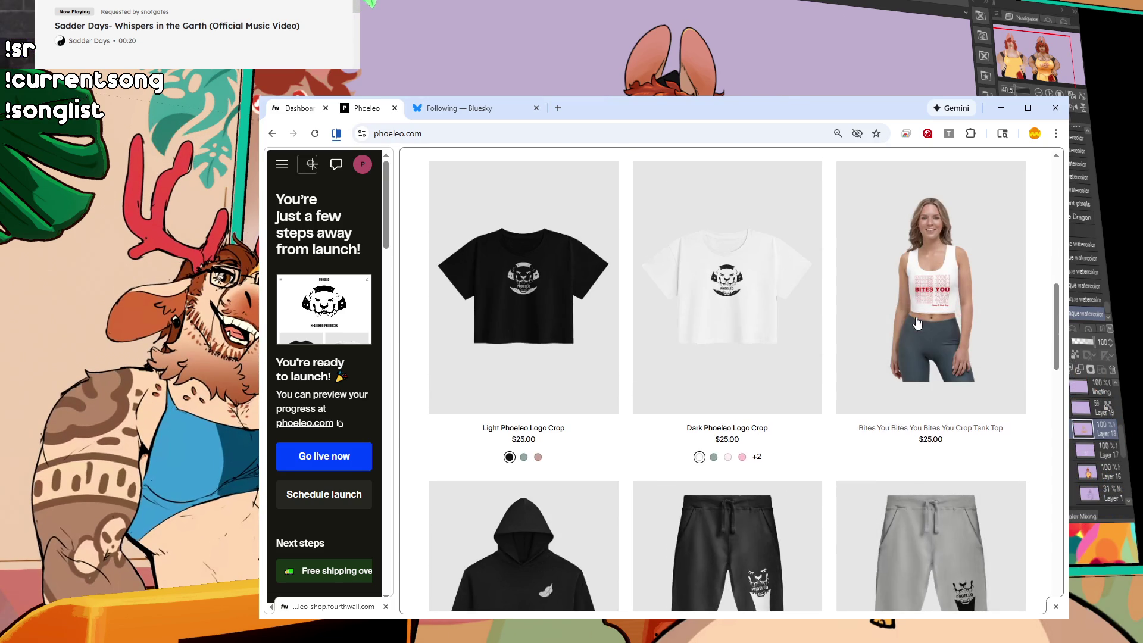
scroll(917, 322, down, 3)
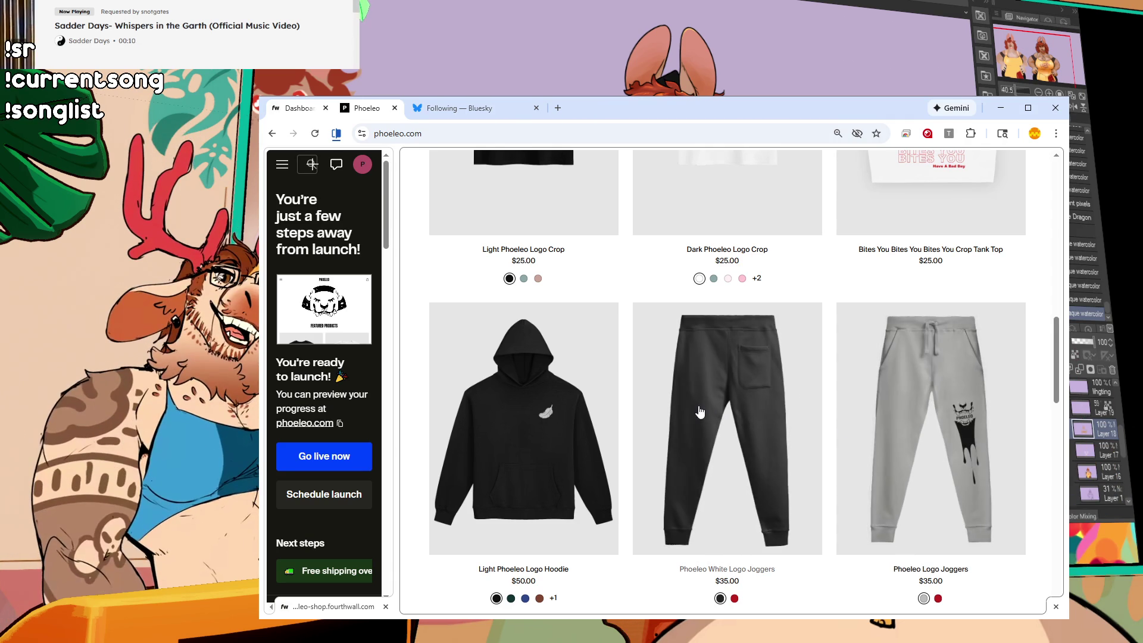
View the White Logo Joggers and Logo Joggers product pages, returning to the listing between them.
click(758, 420)
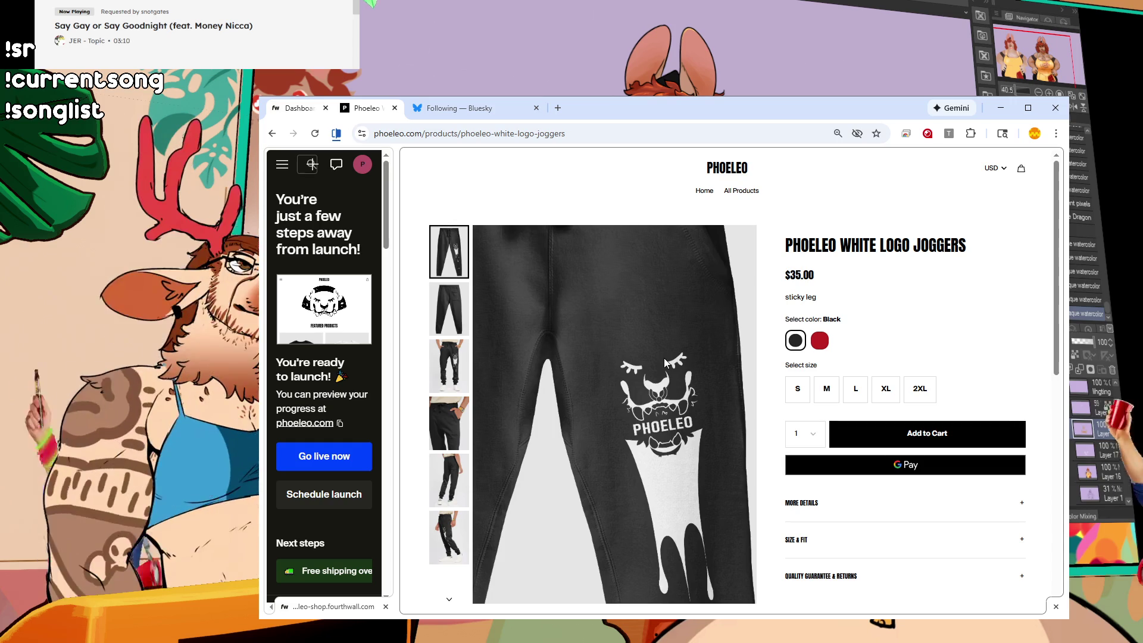
click(273, 134)
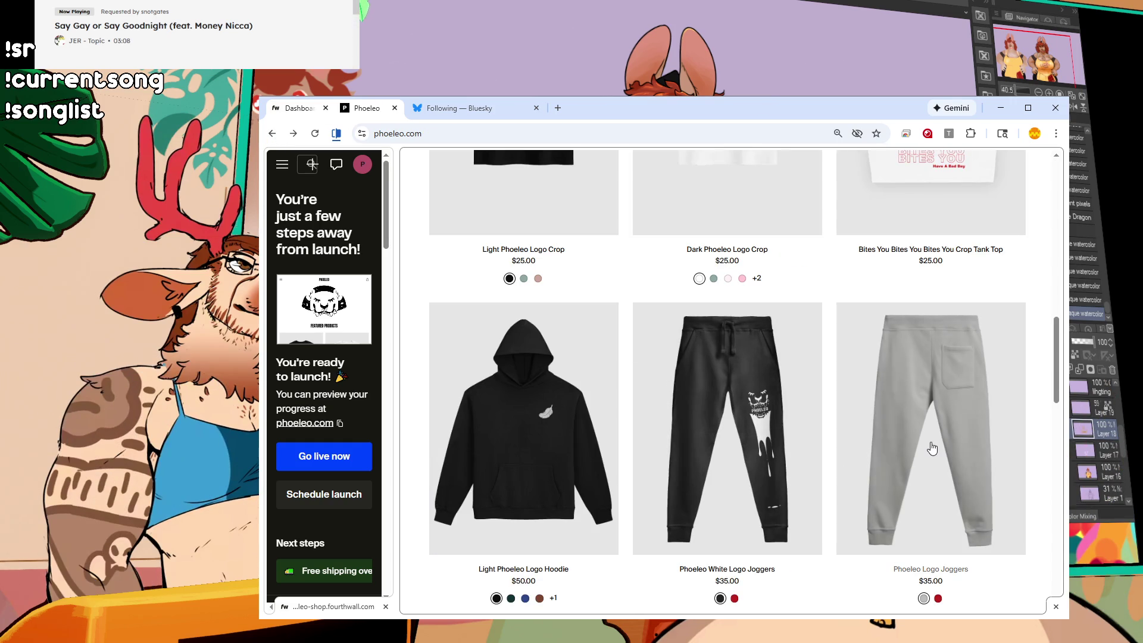
click(932, 448)
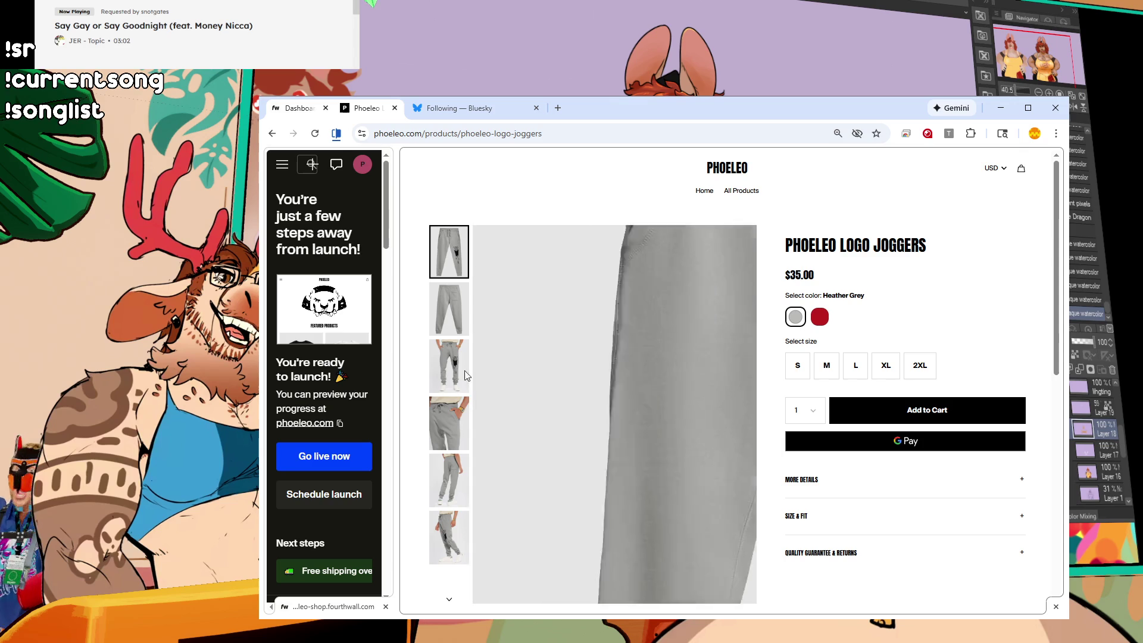
click(272, 134)
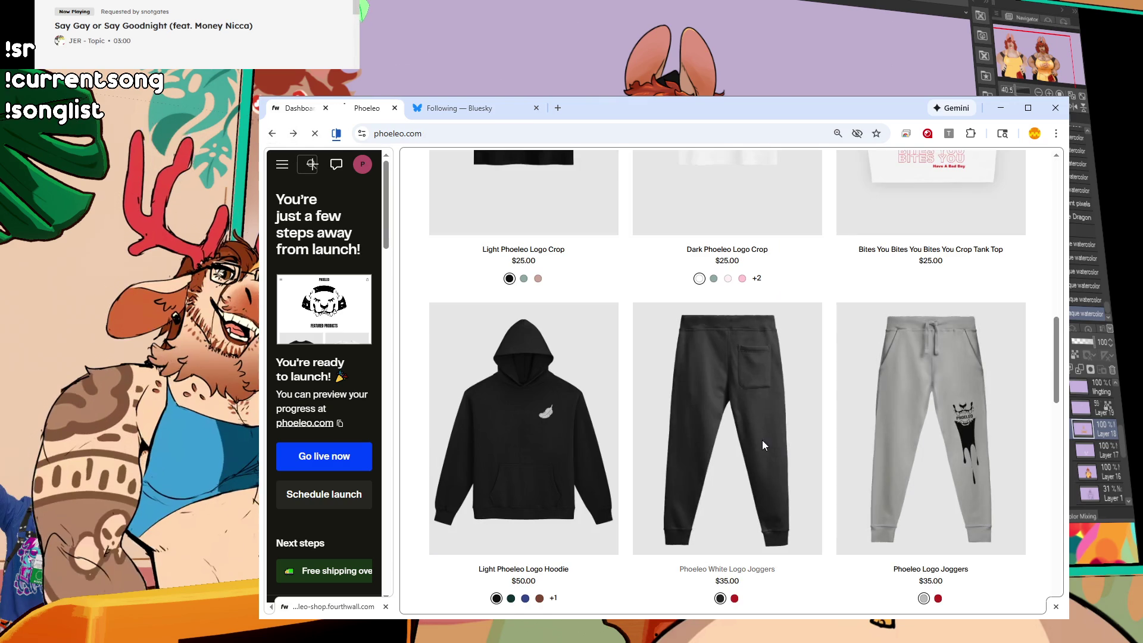
click(762, 441)
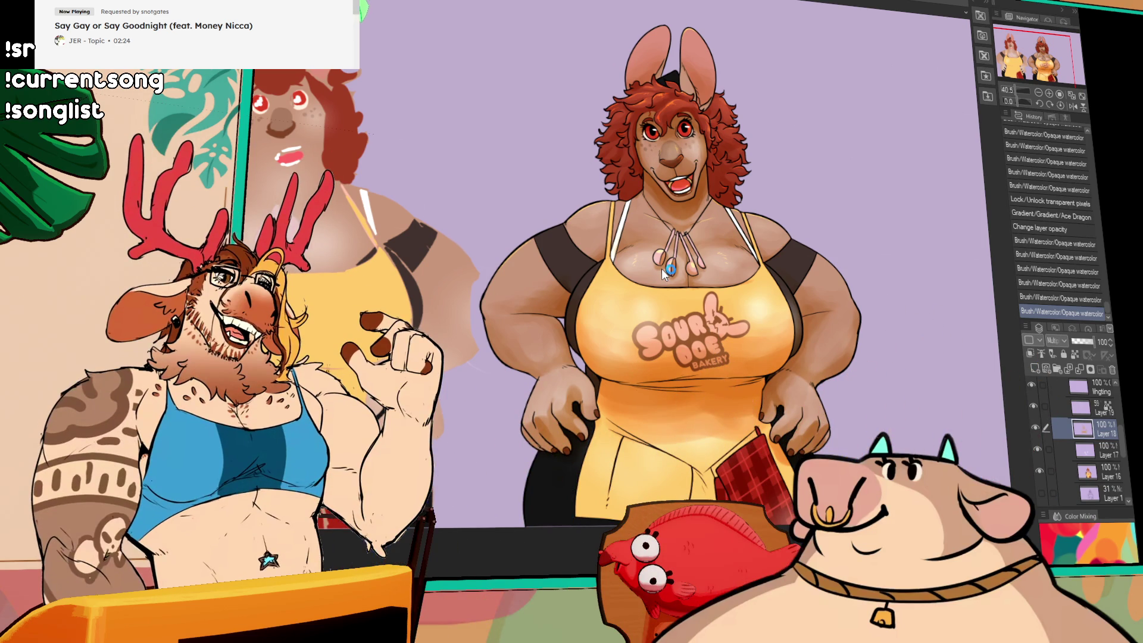
Switch to the lavender doodle canvas document.
key(ctrl+Tab)
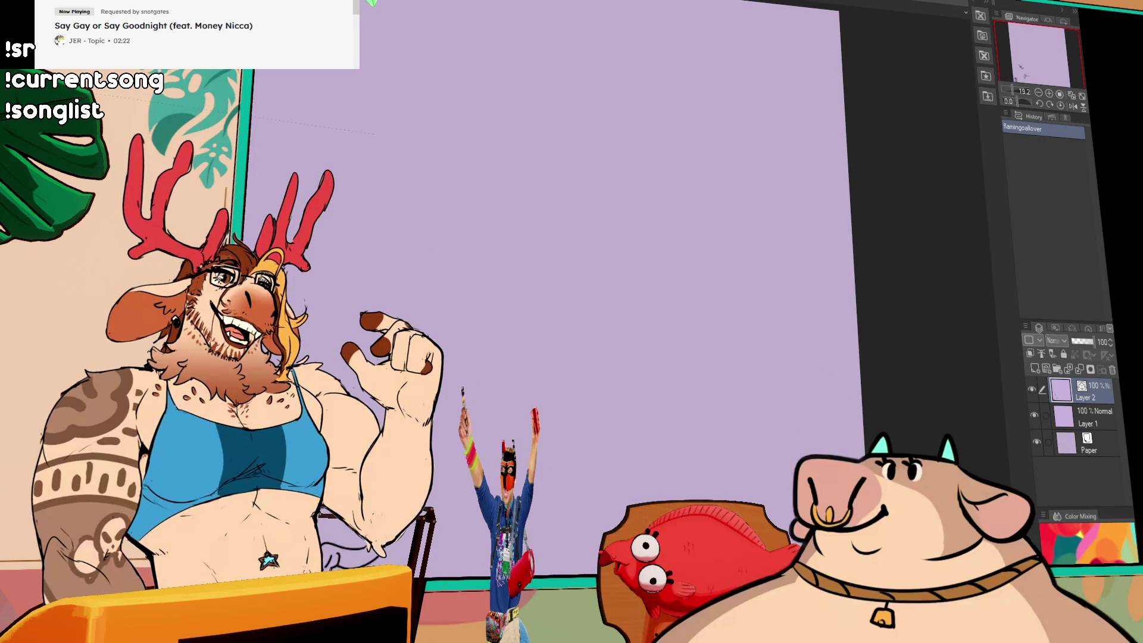
Pan and zoom the lavender canvas to frame the ghost and the drawings beneath it.
scroll(658, 246, up, 5)
scroll(665, 285, down, 2)
mouse_move(666, 285)
mouse_down()
mouse_move(798, 232)
mouse_move(725, 300)
mouse_move(683, 301)
mouse_up()
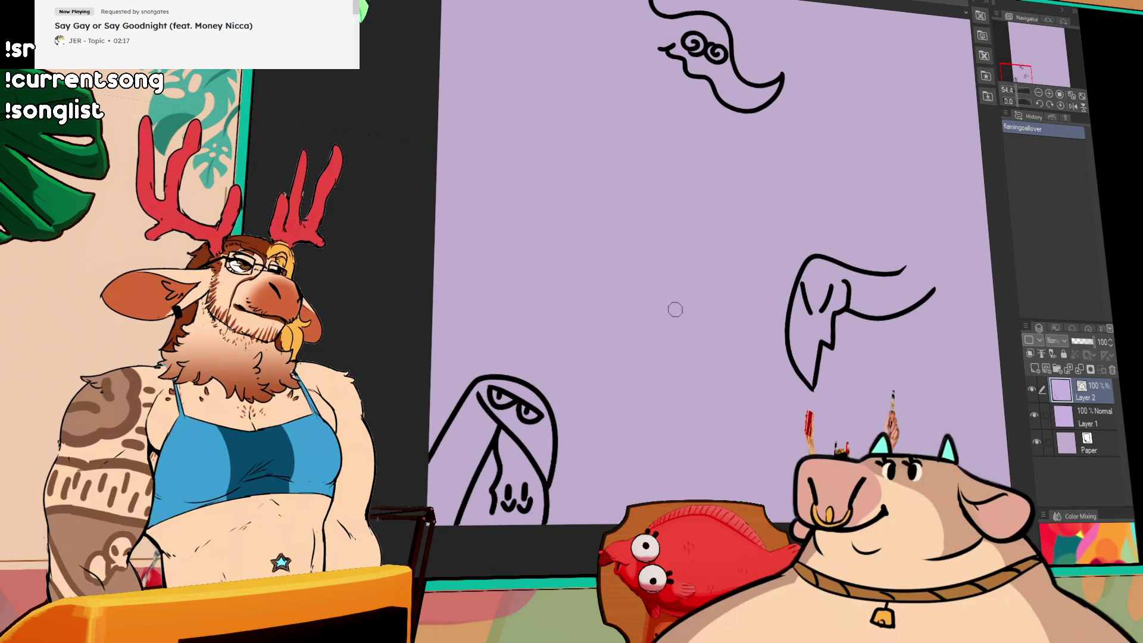
drag(675, 309, 689, 298)
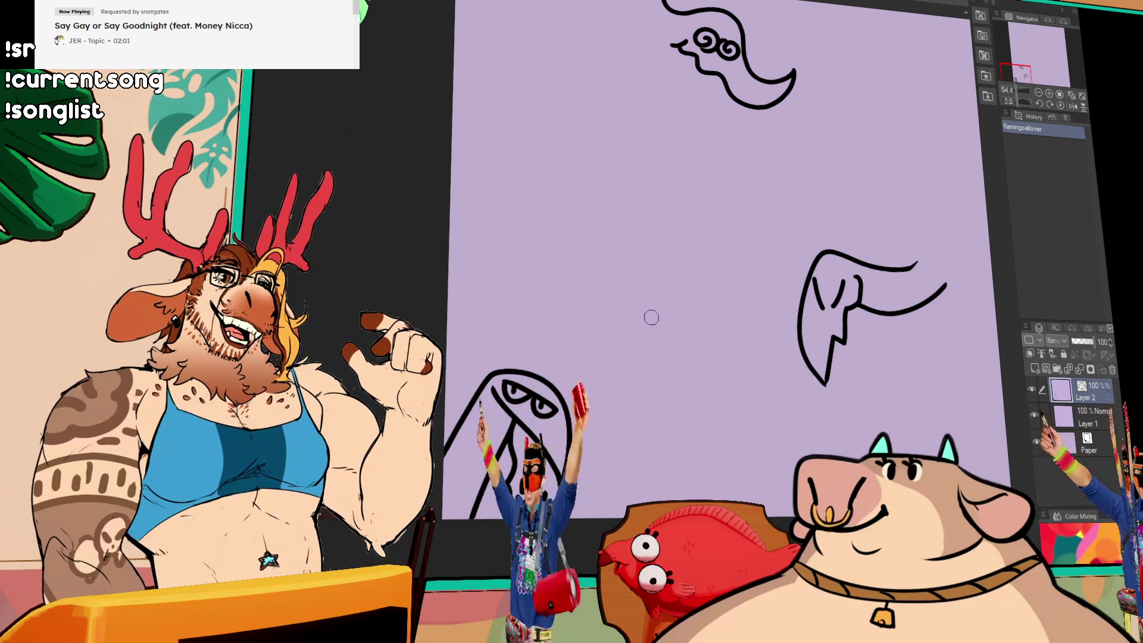
mouse_move(645, 317)
mouse_down()
mouse_move(617, 334)
mouse_move(643, 308)
mouse_up()
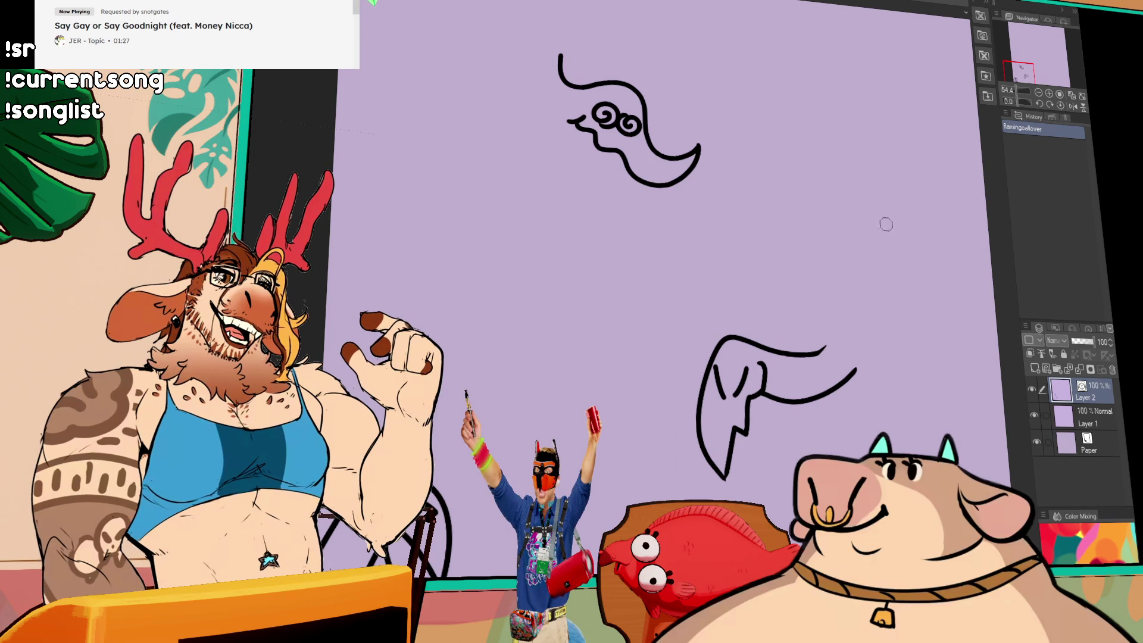
drag(794, 250, 781, 364)
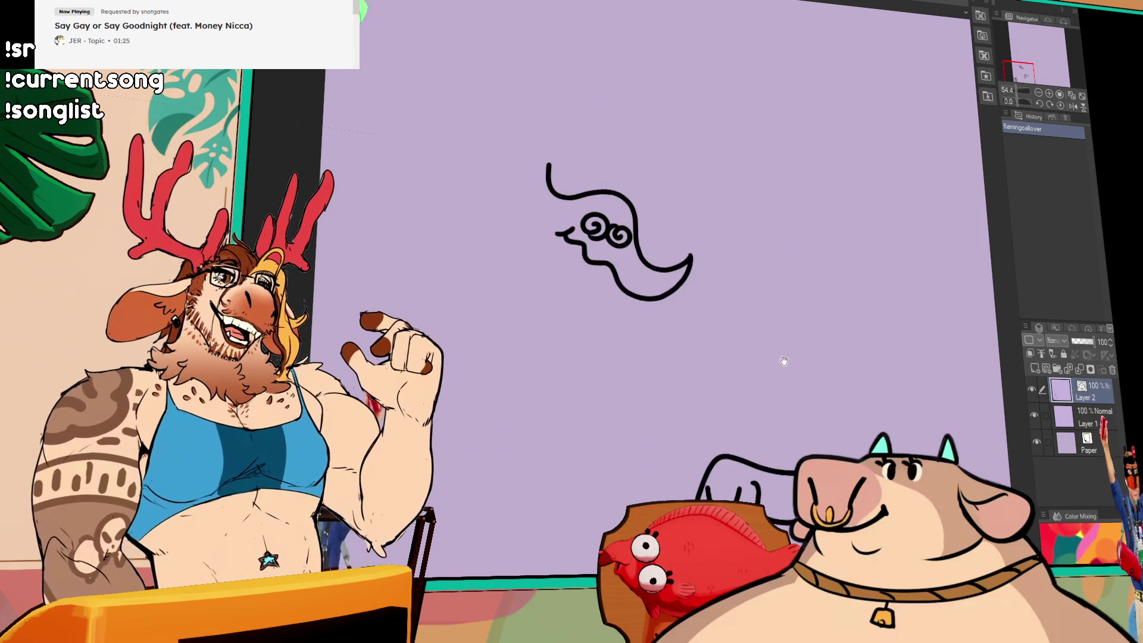
Undo the last pen stroke and reframe the view around the lower drawing.
mouse_move(750, 447)
mouse_down()
mouse_move(750, 295)
mouse_move(663, 295)
mouse_up()
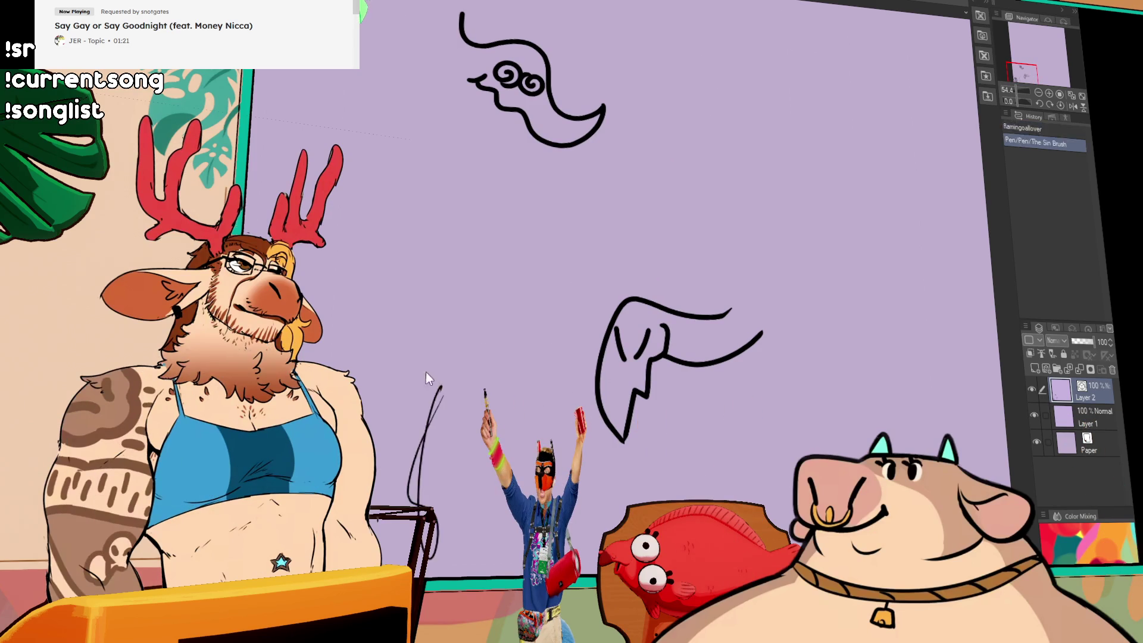
key(ctrl+z)
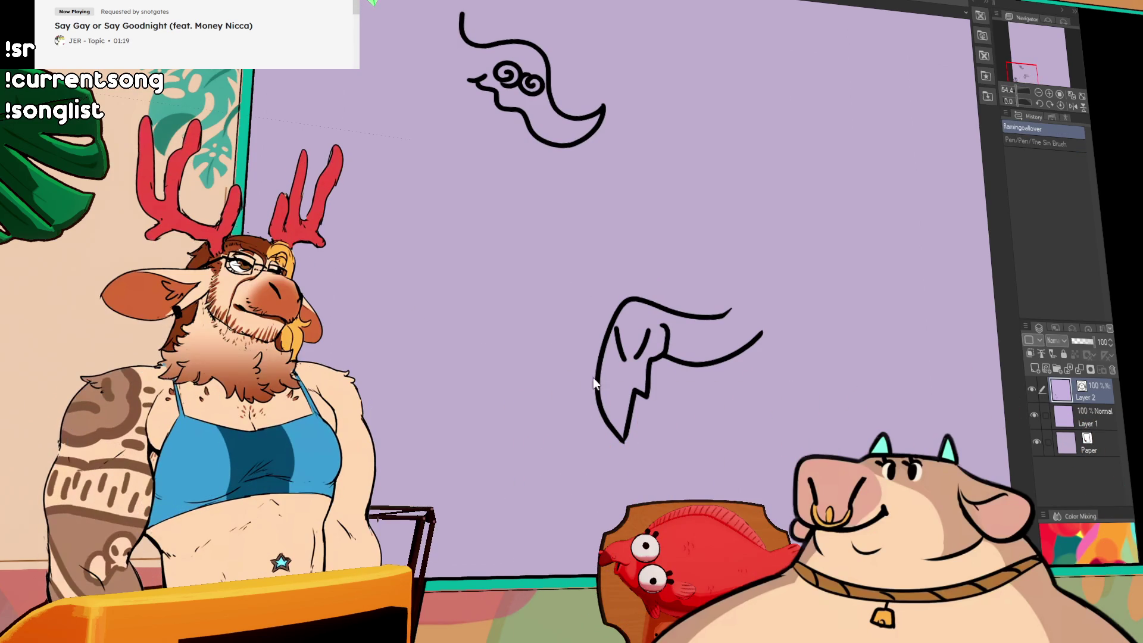
click(545, 424)
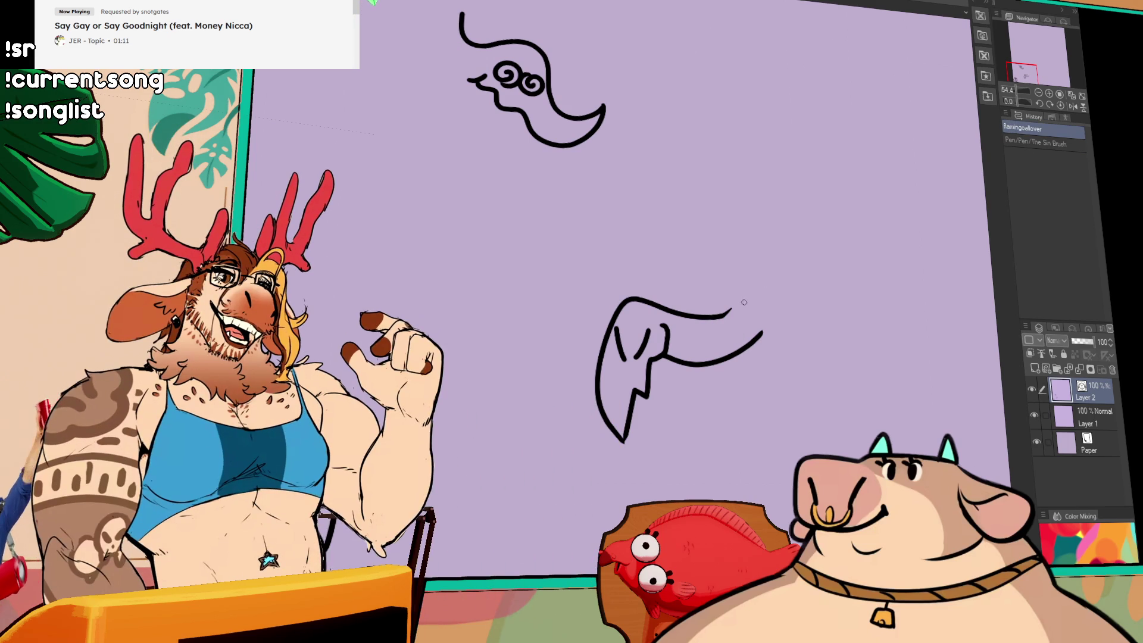
drag(628, 299, 670, 361)
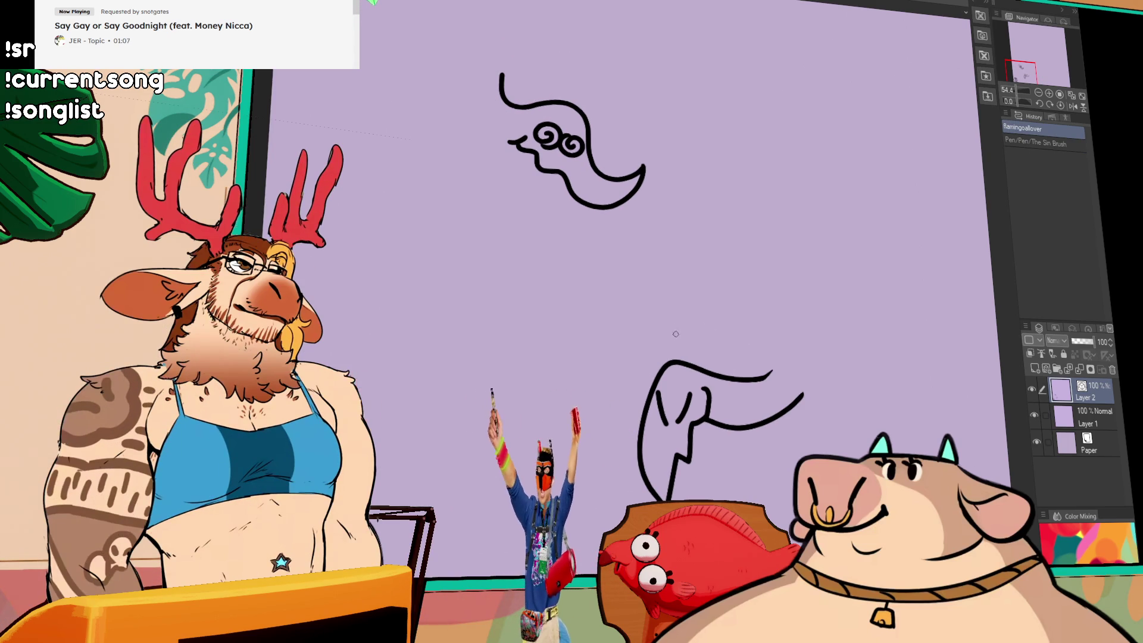
mouse_move(652, 385)
mouse_down()
mouse_move(734, 390)
mouse_move(731, 330)
mouse_move(753, 272)
mouse_up()
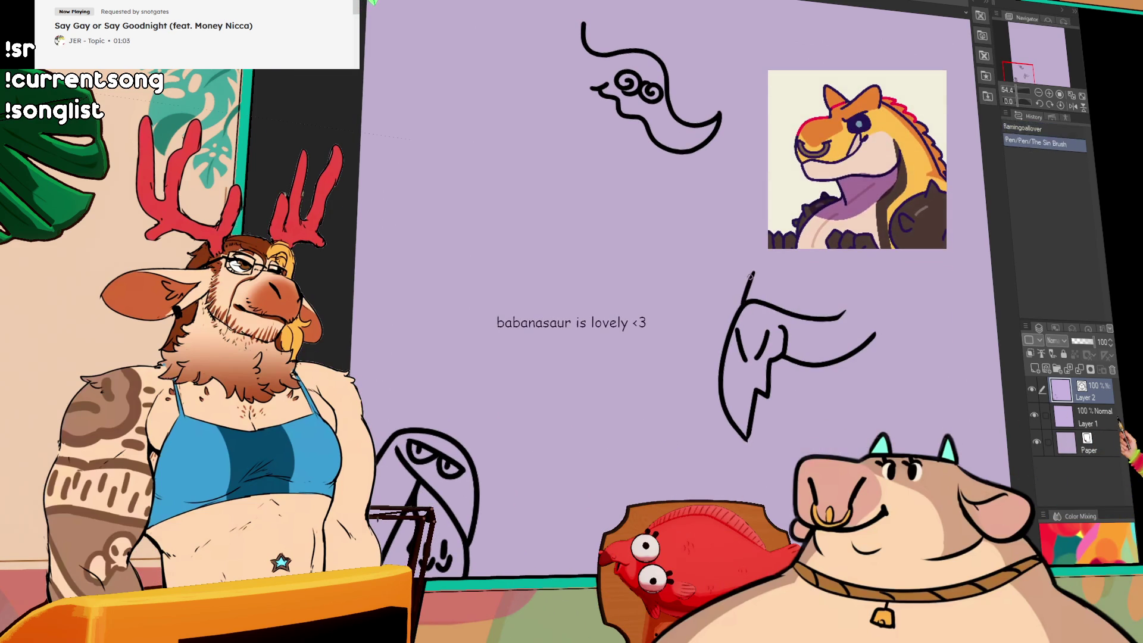
drag(755, 311, 723, 332)
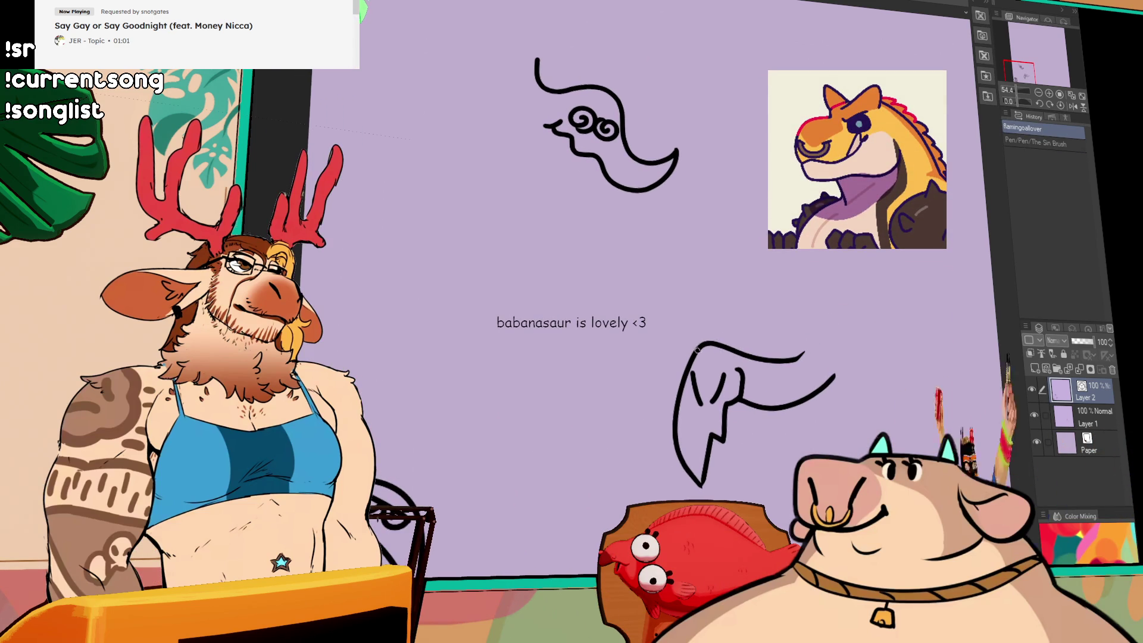
Draw a curved line rising from the lower drawing and extend the lower beak line rightward.
mouse_move(832, 298)
mouse_down()
mouse_move(709, 344)
mouse_move(775, 279)
mouse_up()
key(ctrl+z)
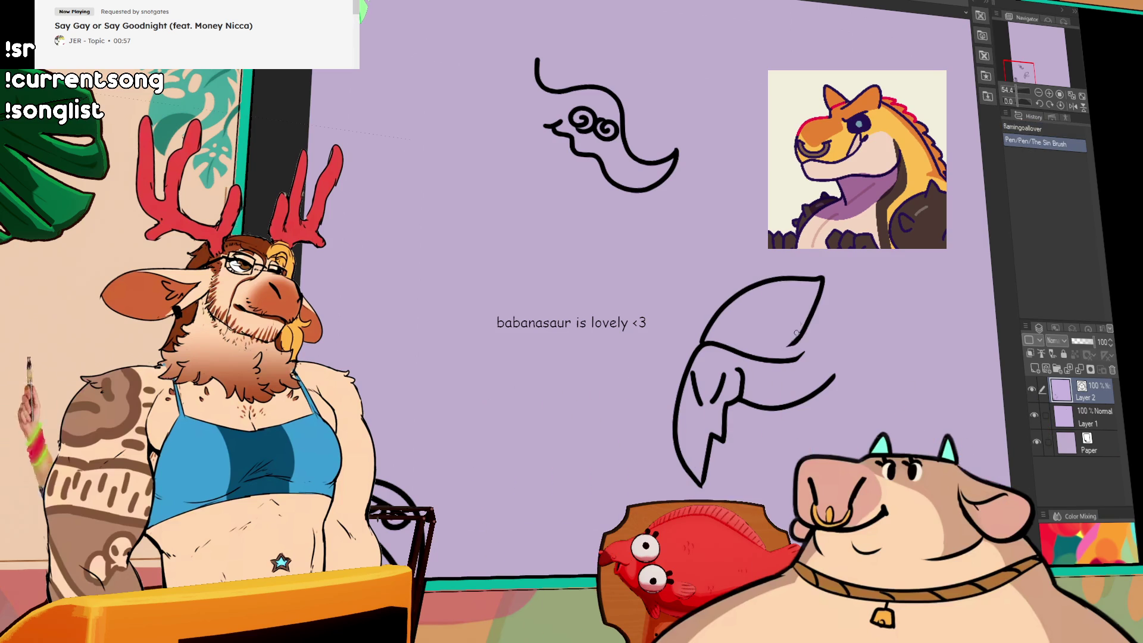
key(ctrl+z)
drag(702, 343, 804, 283)
drag(807, 317, 738, 329)
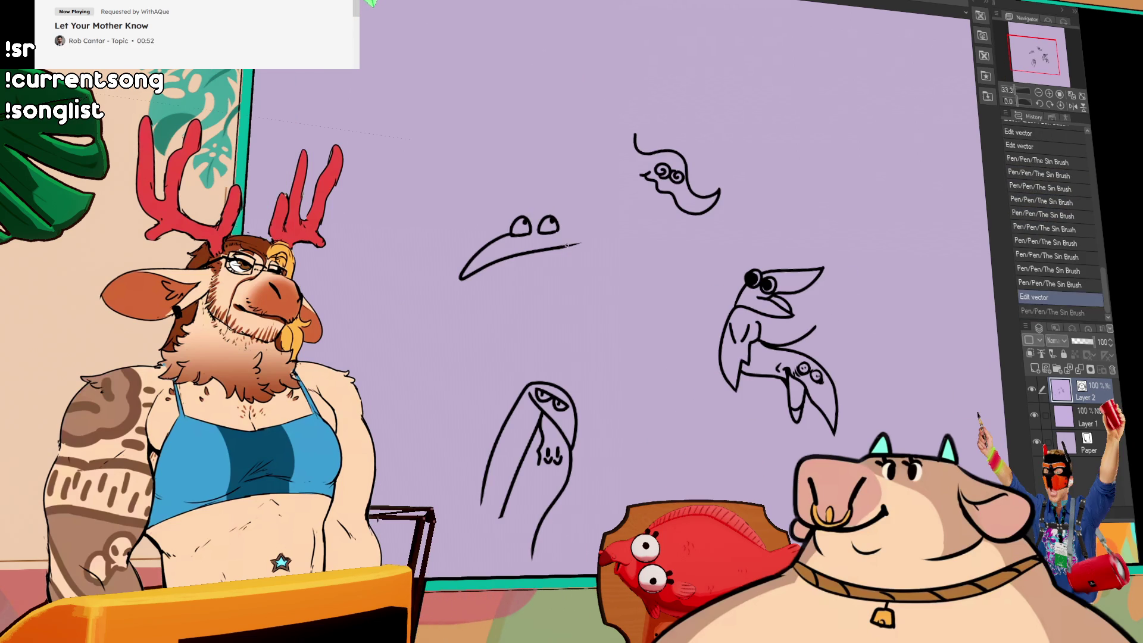
drag(547, 253, 588, 260)
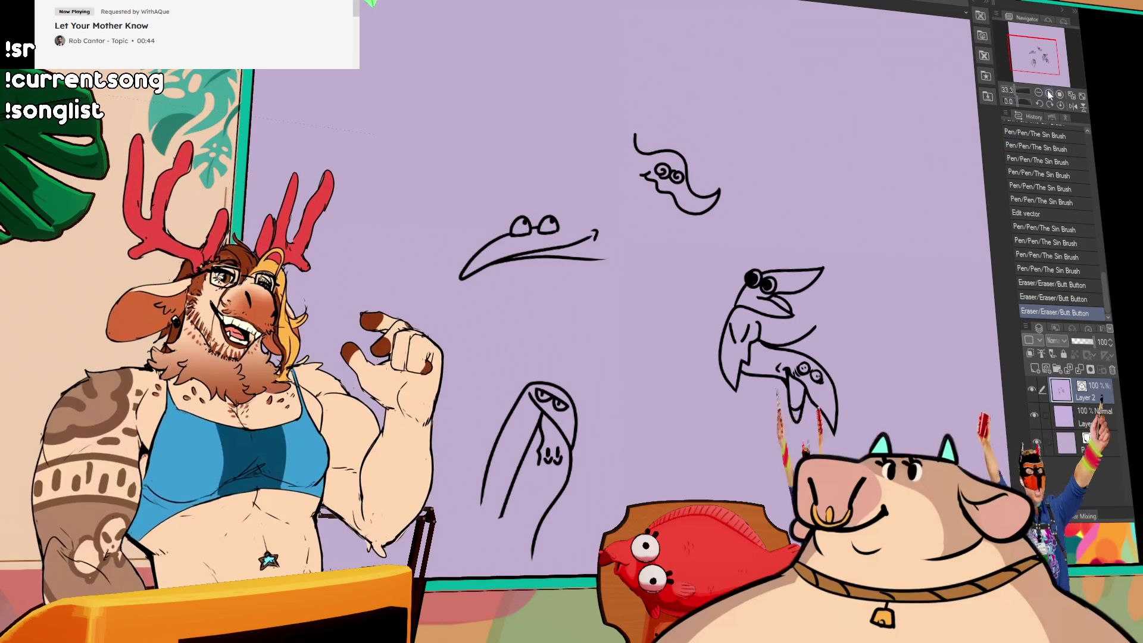
Zoom to 50% and add a line along the ghost's lower-left side.
key(ctrl+plus)
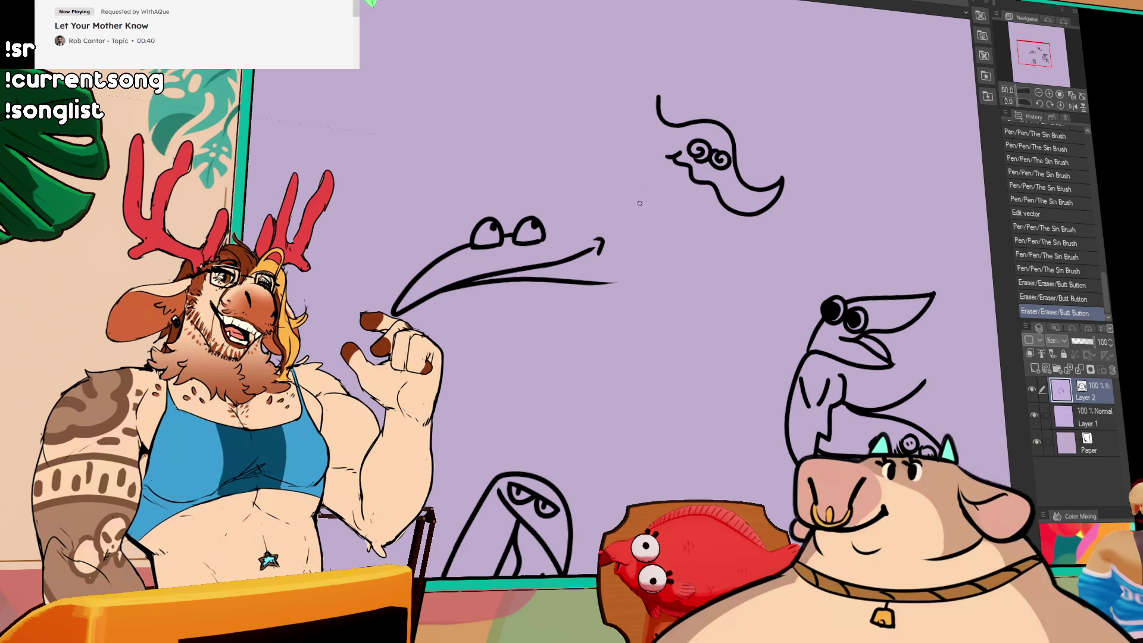
drag(757, 282, 825, 323)
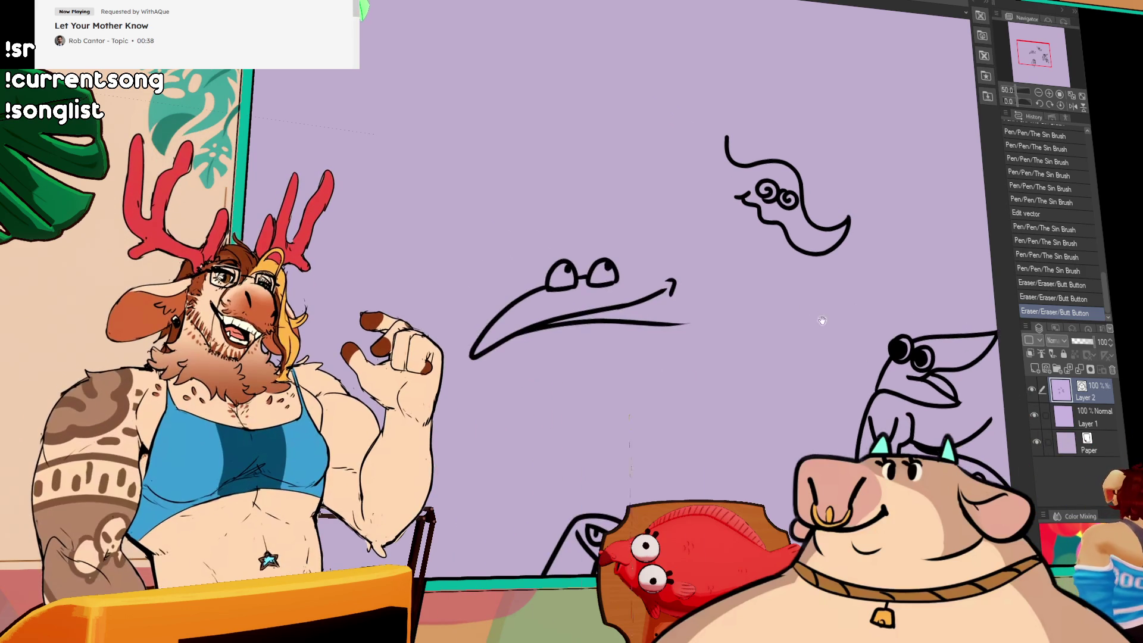
scroll(726, 345, up, 2)
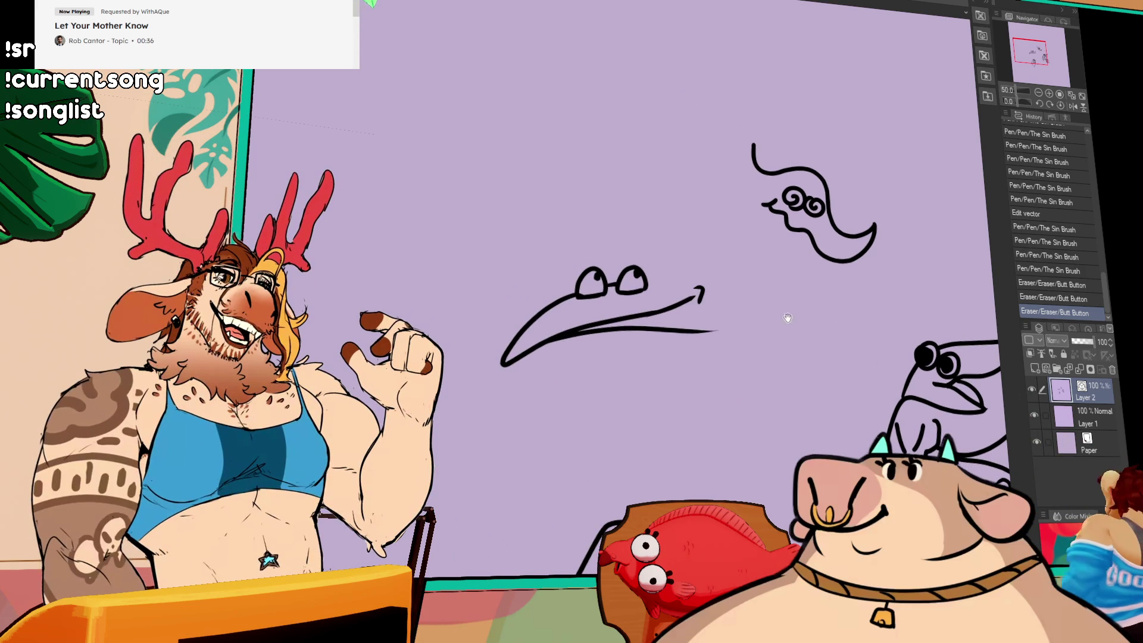
drag(734, 213, 812, 275)
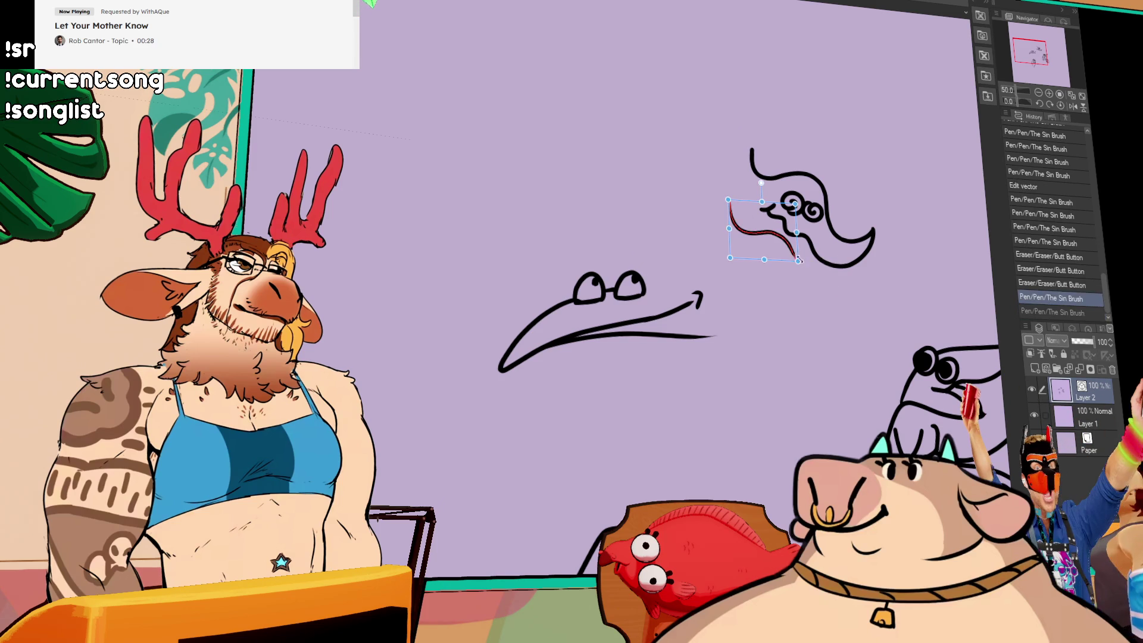
Reshape the stroke under the ghost, erase a stray line, and edit the small arrow stroke.
drag(794, 253, 815, 265)
mouse_move(744, 339)
mouse_down()
mouse_move(773, 354)
mouse_move(777, 345)
mouse_up()
click(691, 305)
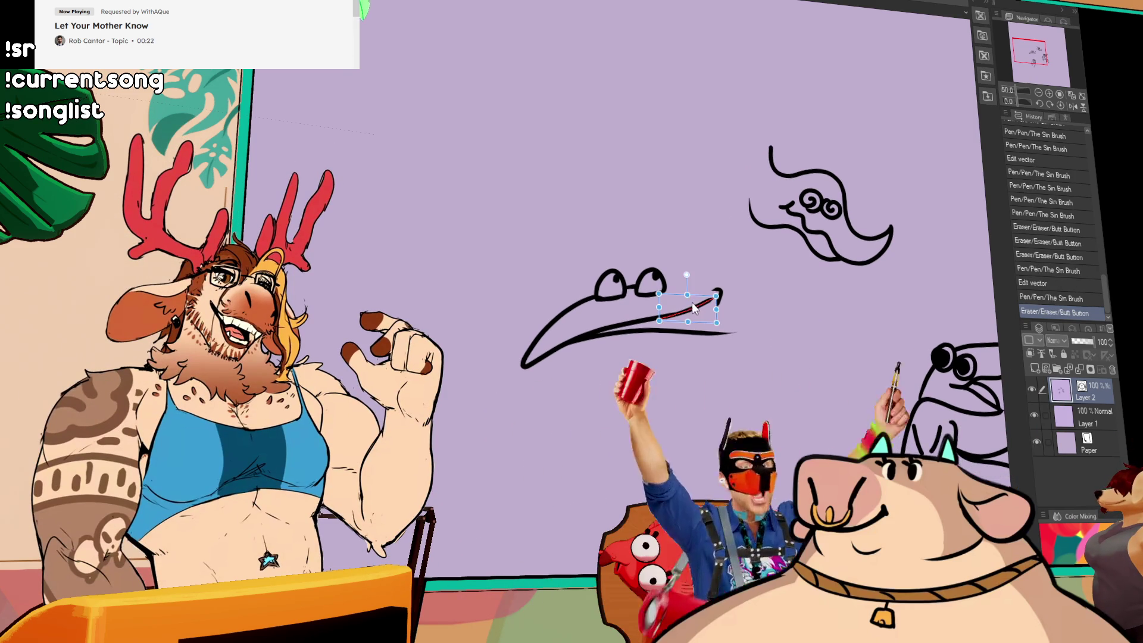
key(ctrl+z)
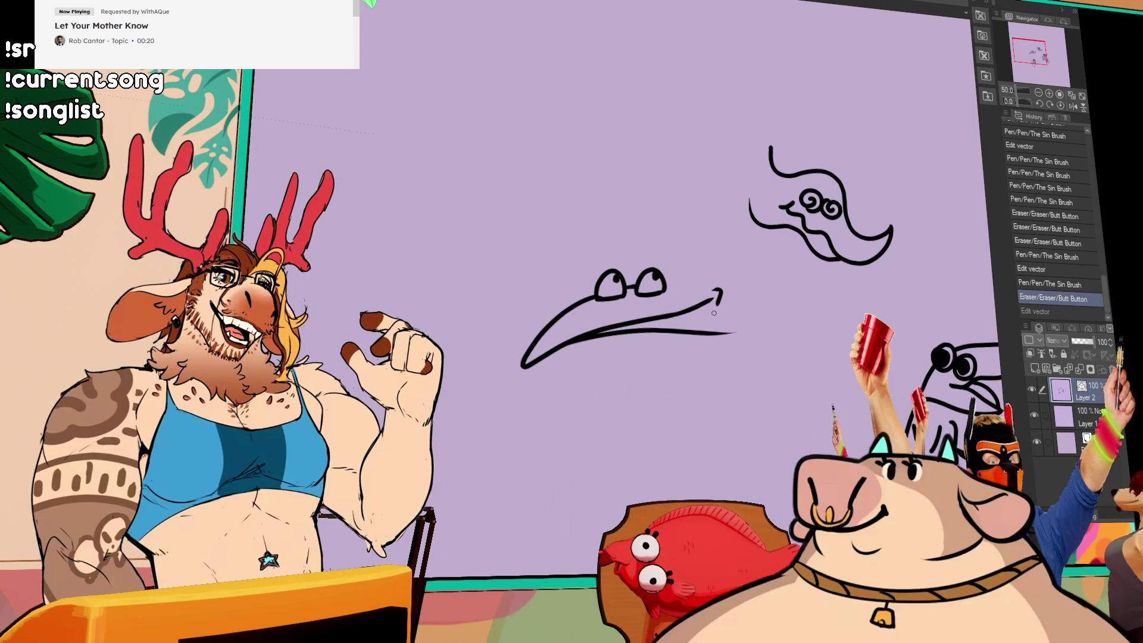
key(ctrl+y)
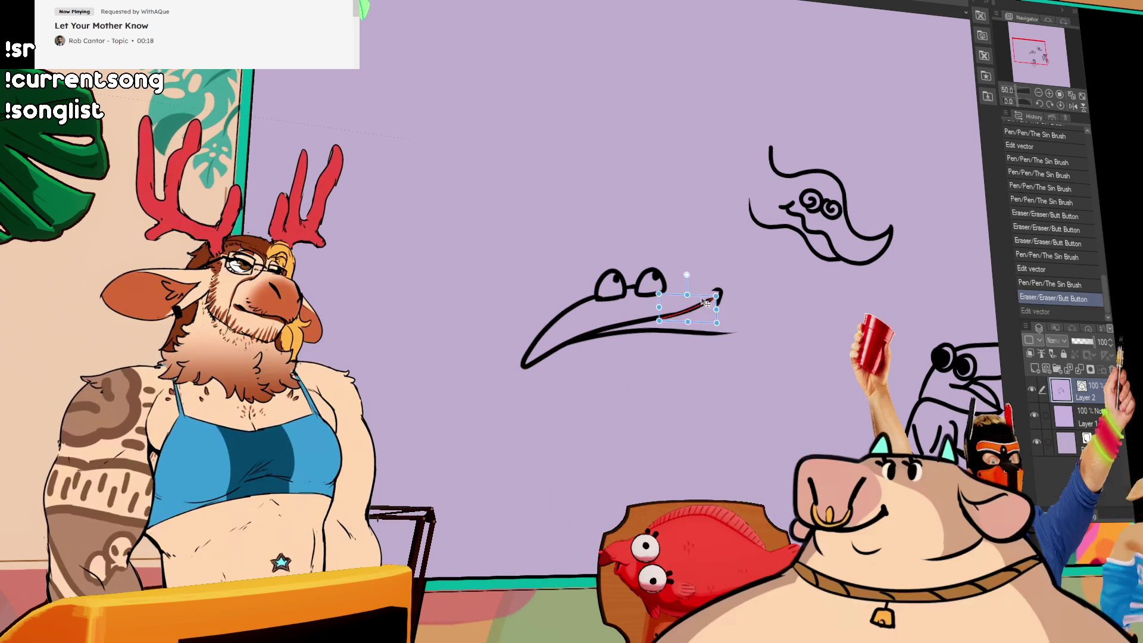
Replace the long stroke beside the glasses with a flatter line.
drag(823, 317, 821, 309)
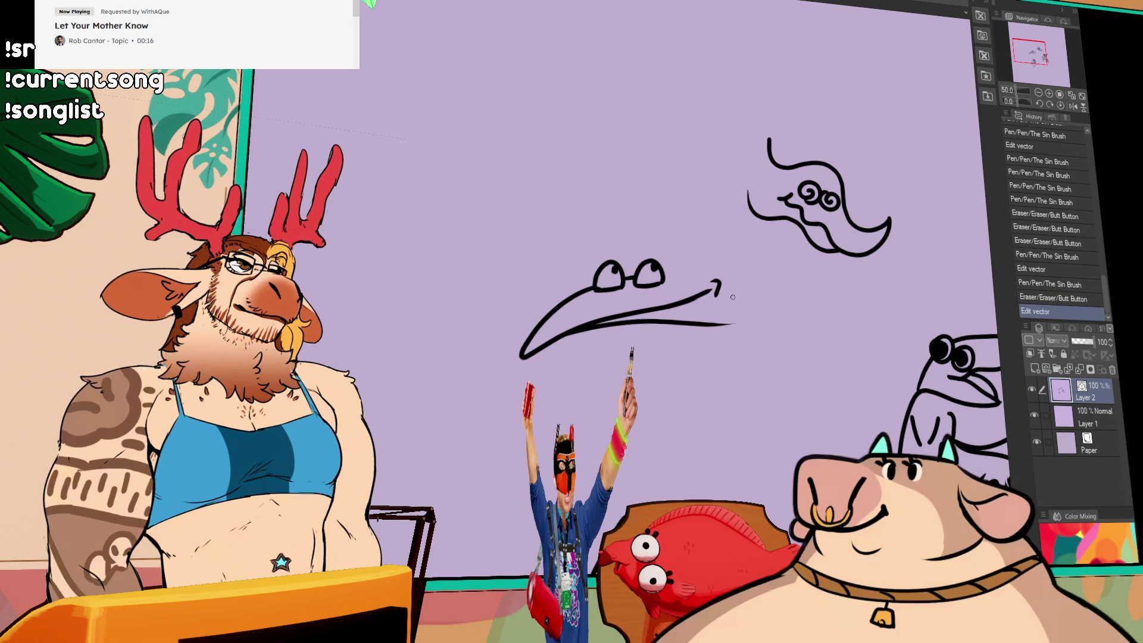
drag(655, 270, 677, 273)
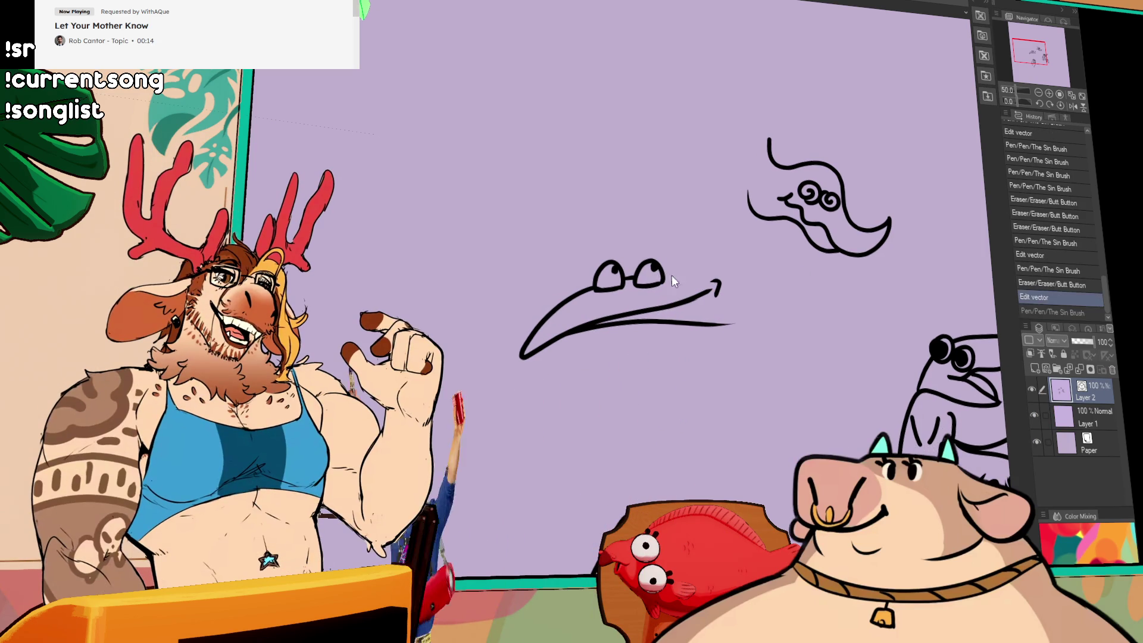
key(ctrl+z)
key(ctrl+z)
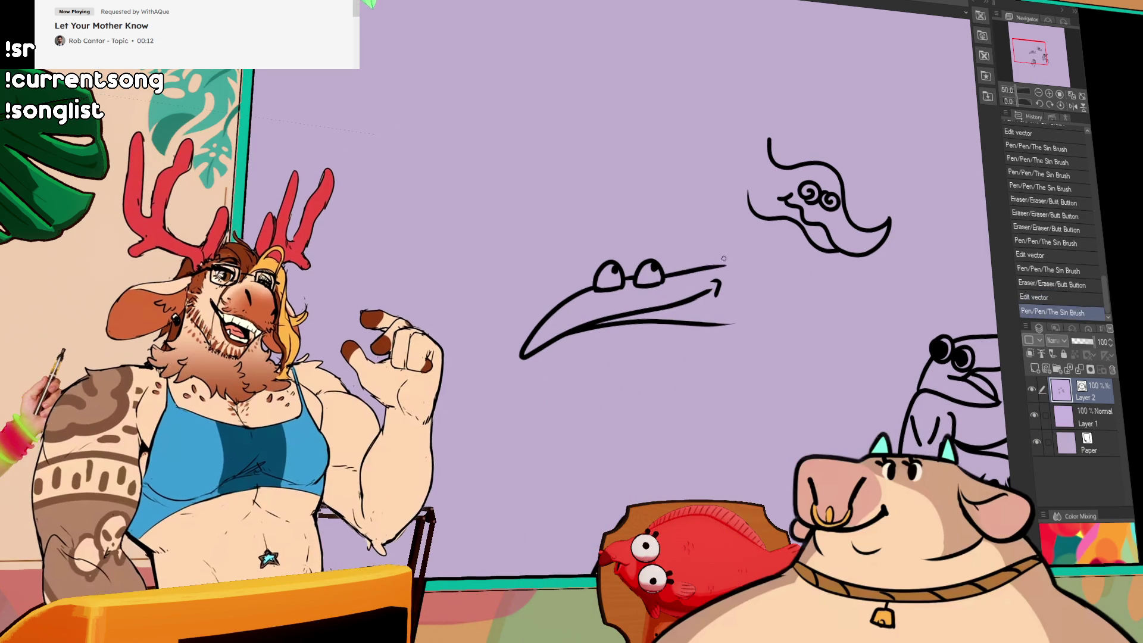
key(ctrl+z)
drag(664, 273, 734, 274)
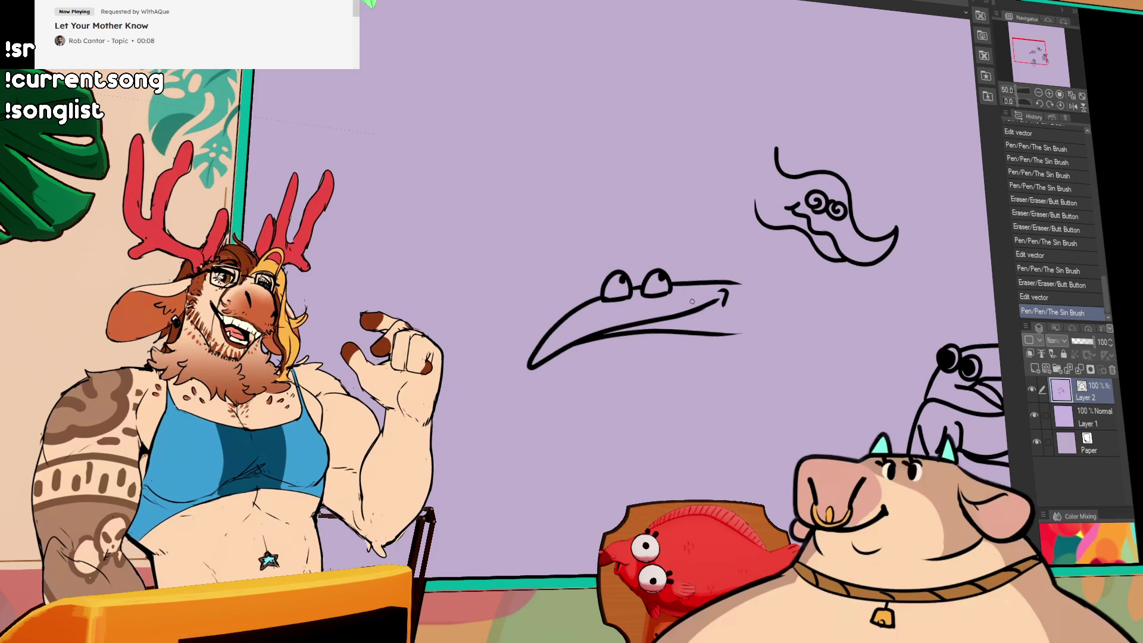
Extend the beak's lower jaw line down to the right and reshape its upper-right stroke.
drag(723, 292, 675, 293)
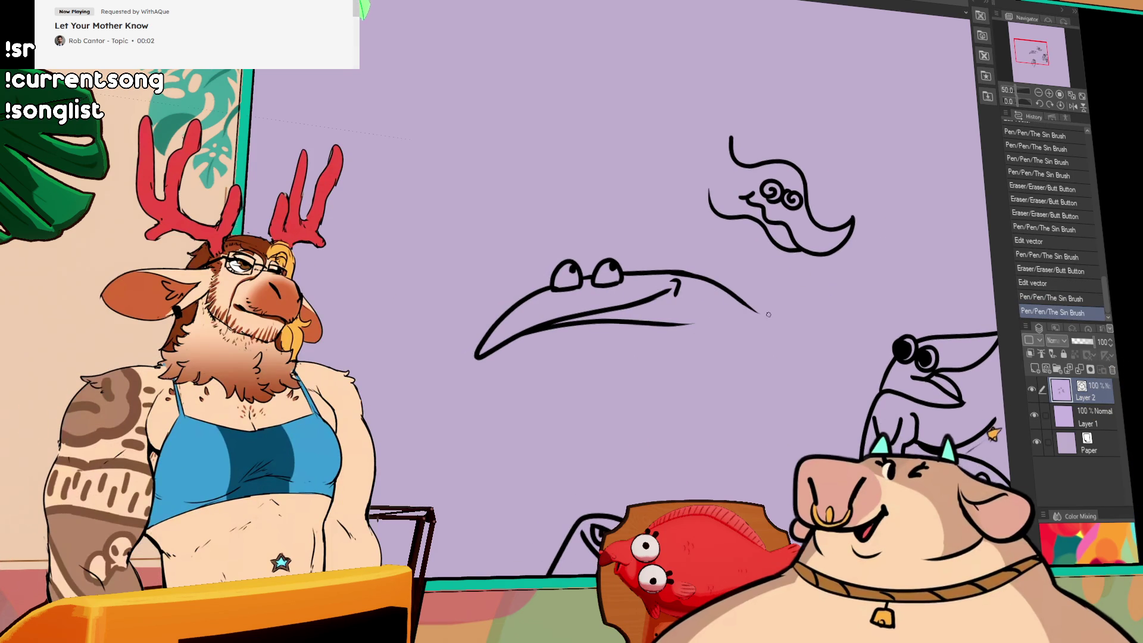
drag(691, 324, 726, 374)
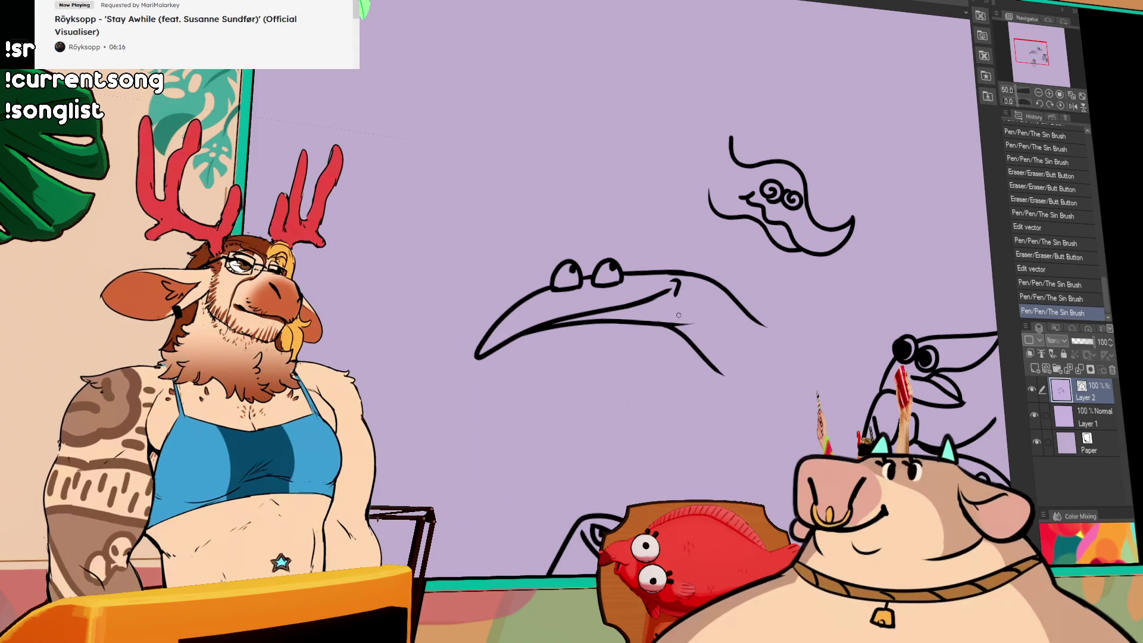
drag(847, 302, 850, 270)
click(704, 250)
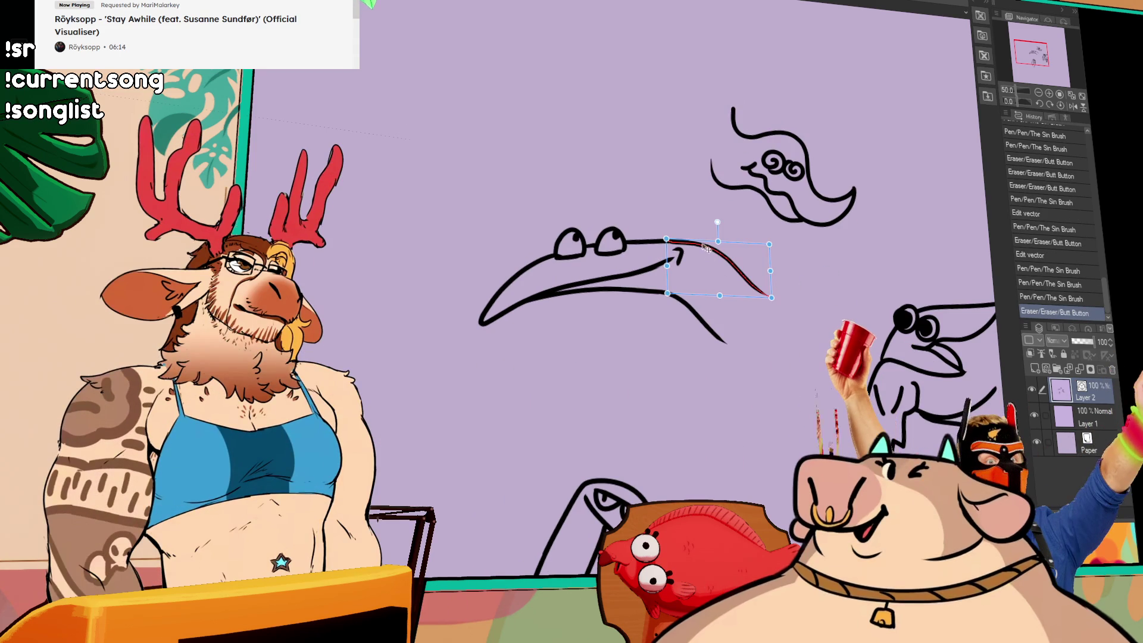
drag(718, 241, 717, 245)
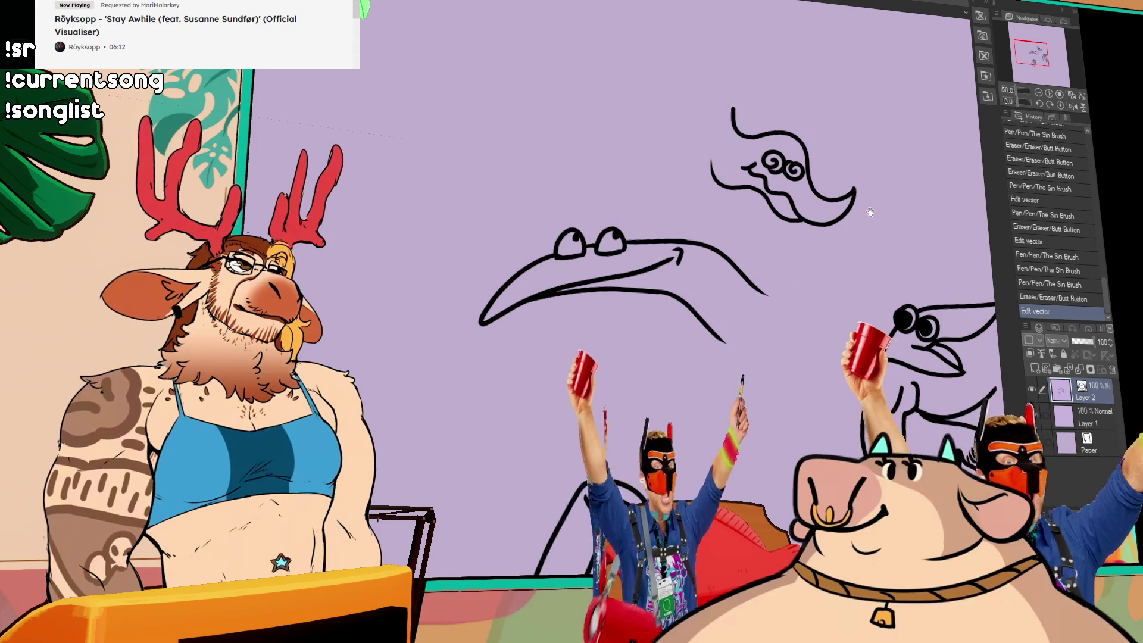
click(699, 332)
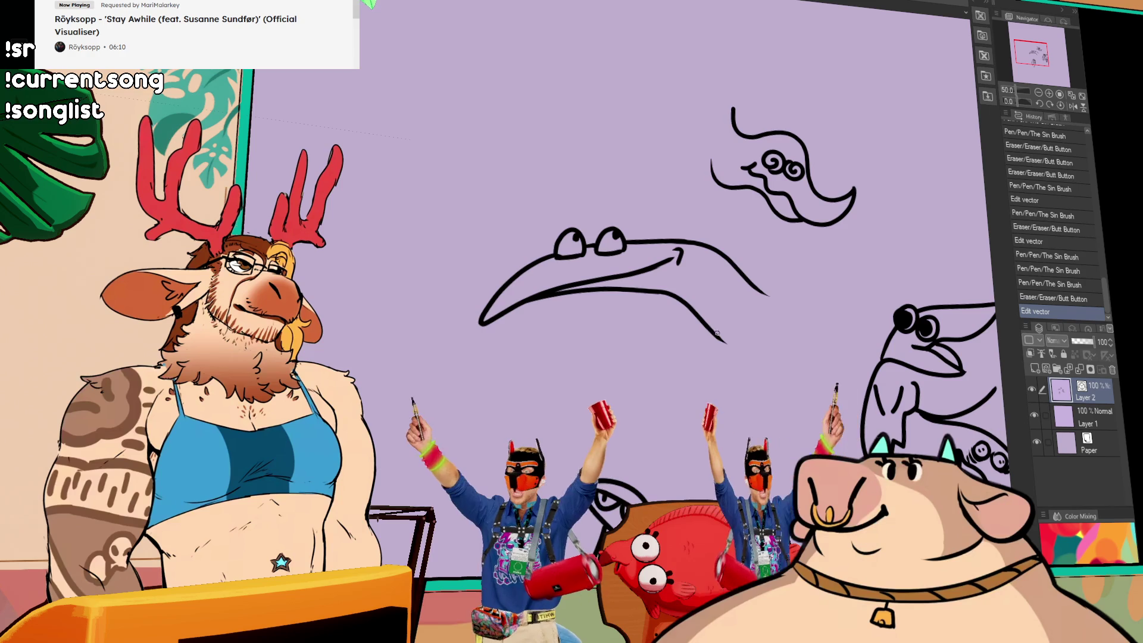
scroll(798, 285, down, 2)
drag(898, 276, 850, 238)
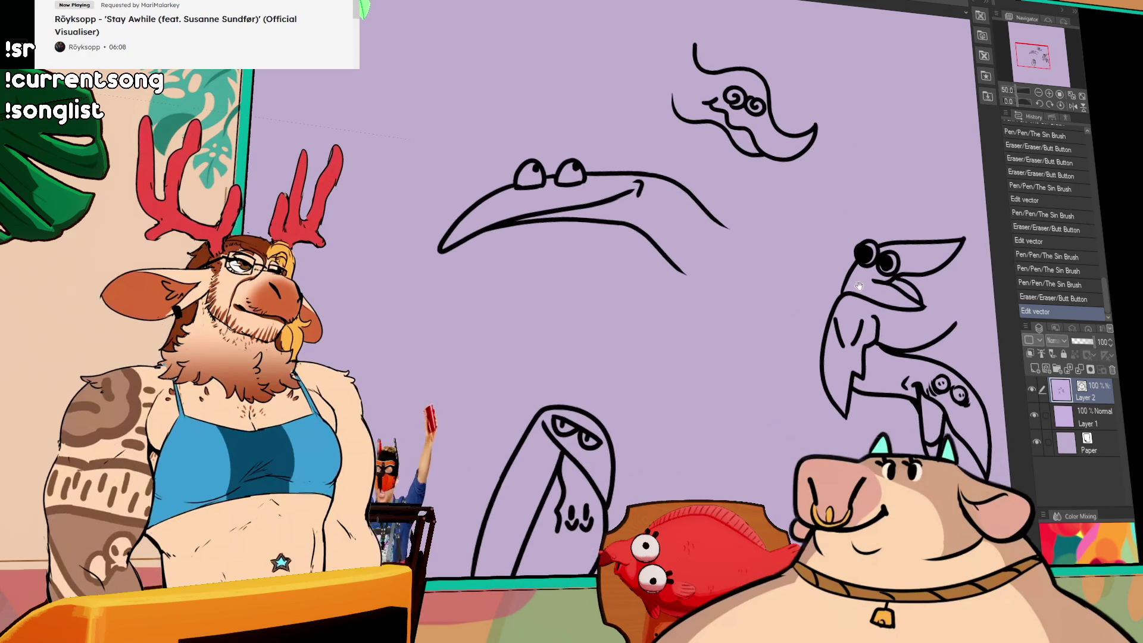
Select the beak creature, shrink it narrower and shorter, move it right, and commit.
drag(458, 141, 703, 299)
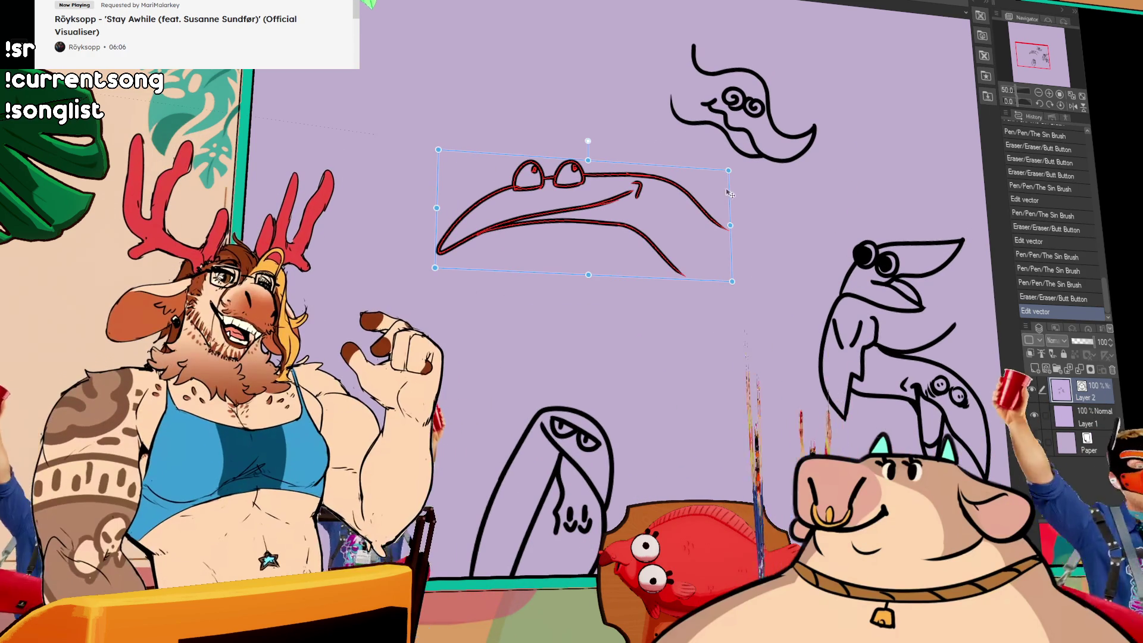
drag(728, 171, 681, 183)
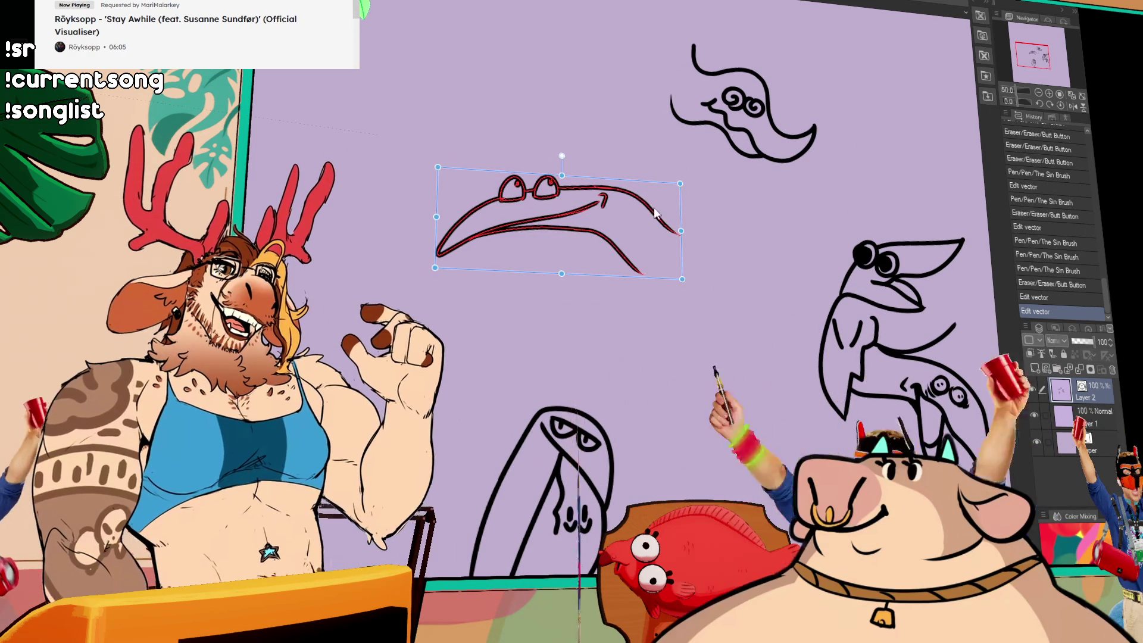
drag(565, 227, 654, 233)
drag(771, 191, 728, 201)
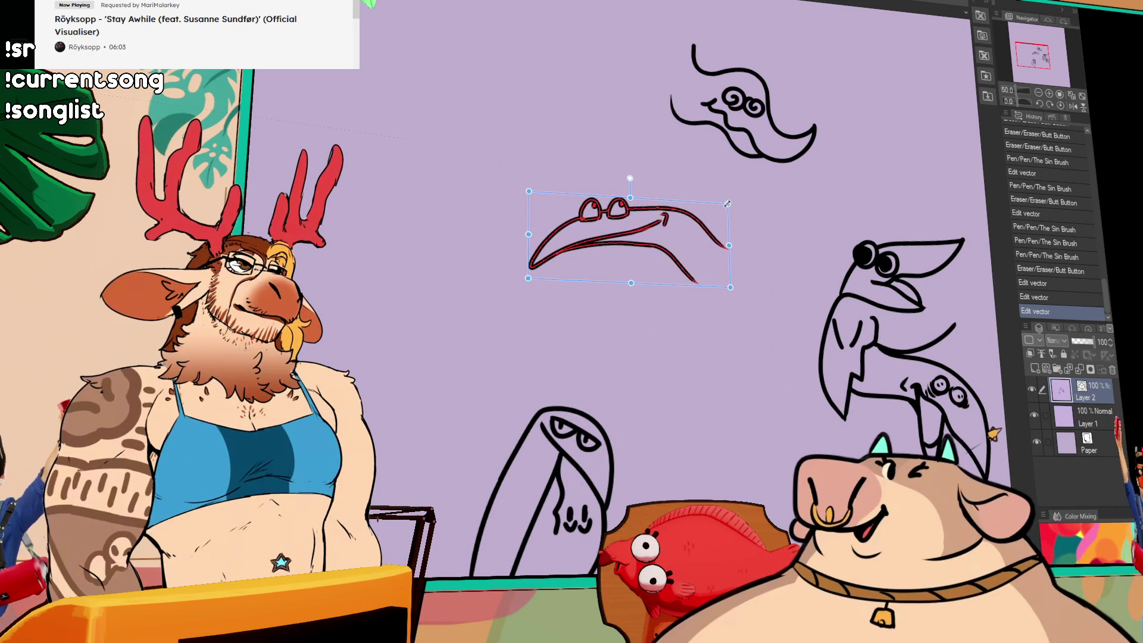
key(Return)
mouse_move(891, 169)
mouse_down()
mouse_move(748, 287)
mouse_move(772, 137)
mouse_up()
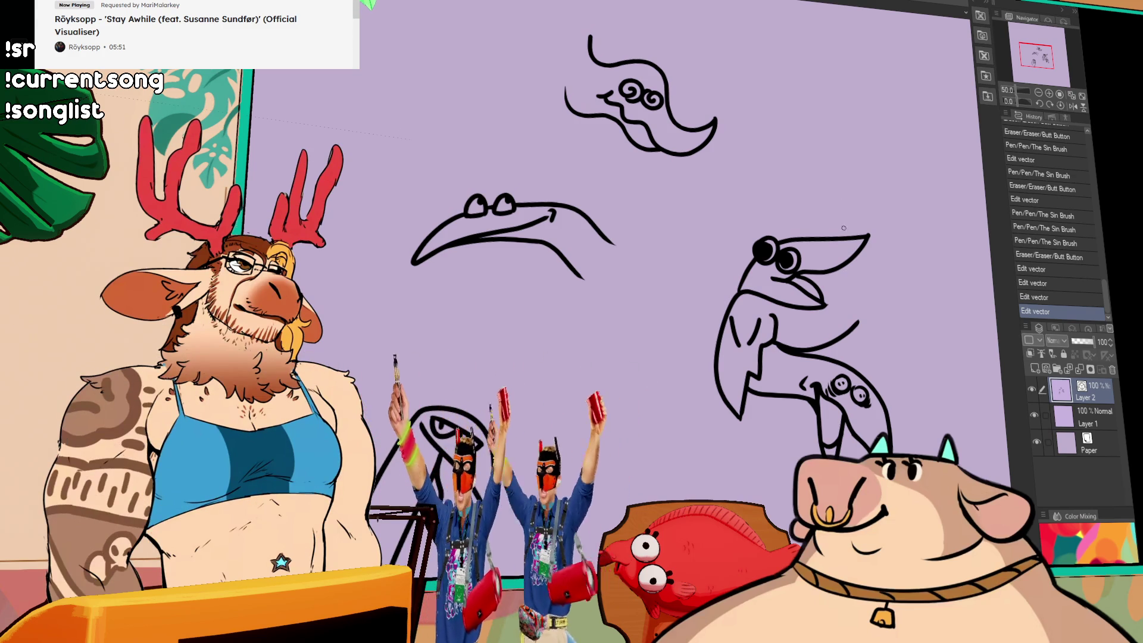
Undo the stray pen strokes on the bird drawing and bring the hooded creature into view.
click(835, 297)
key(ctrl+z)
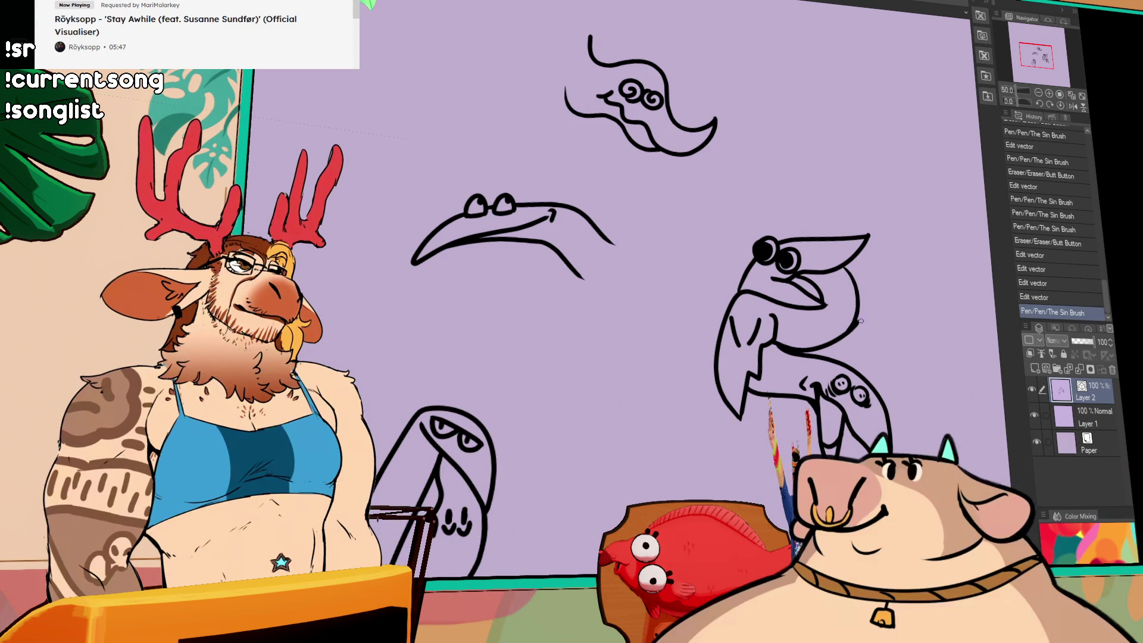
key(ctrl+z)
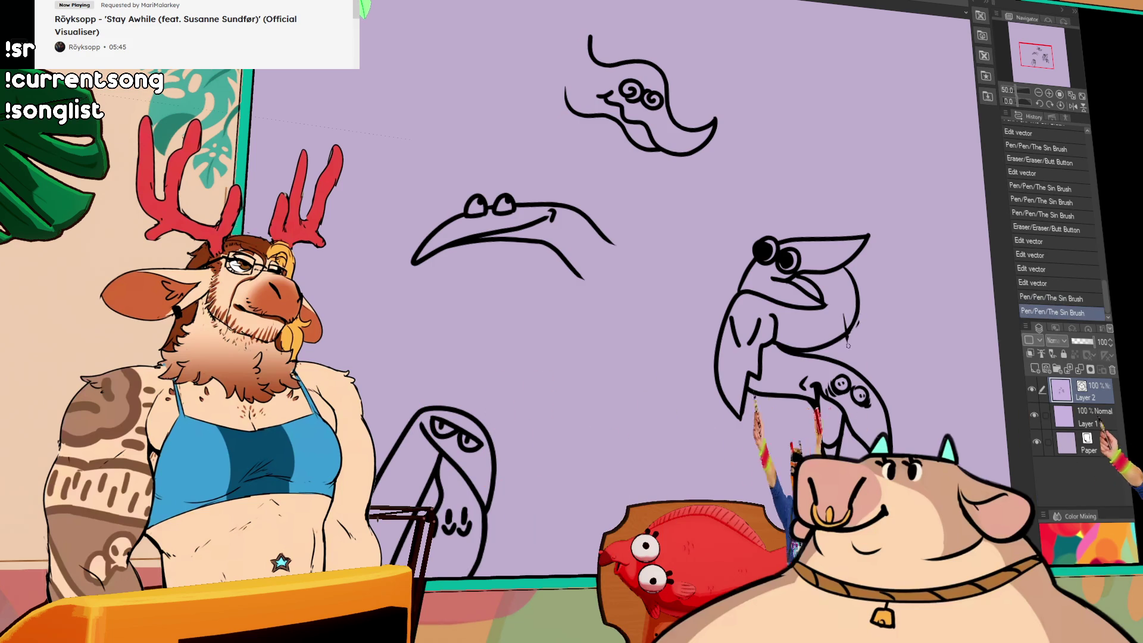
drag(843, 325, 851, 324)
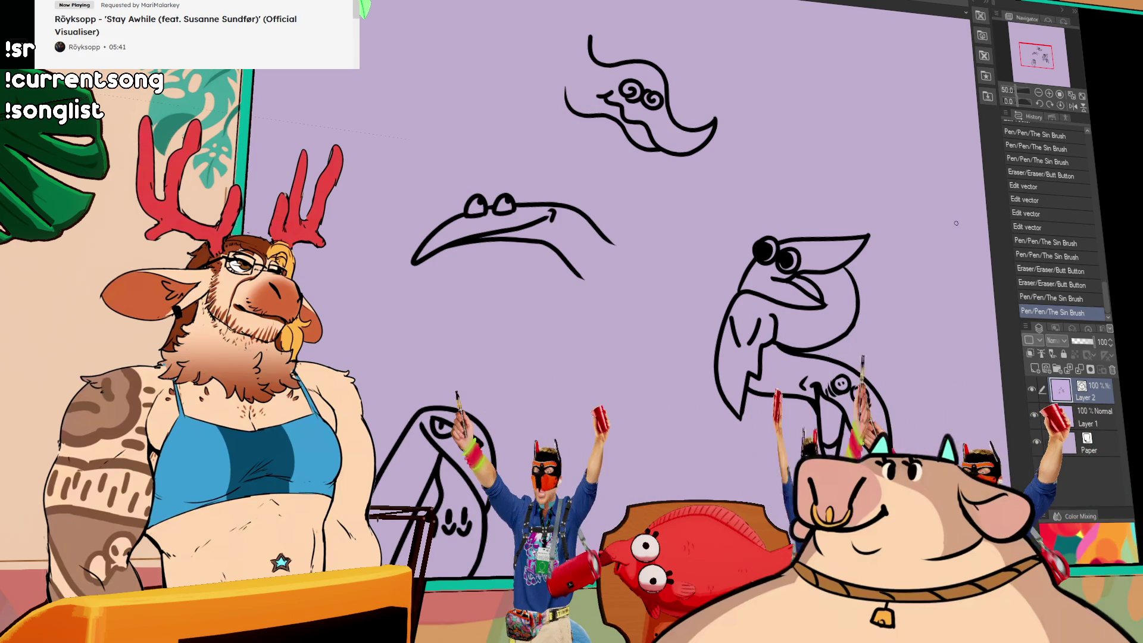
scroll(848, 315, down, 2)
key(ctrl+z)
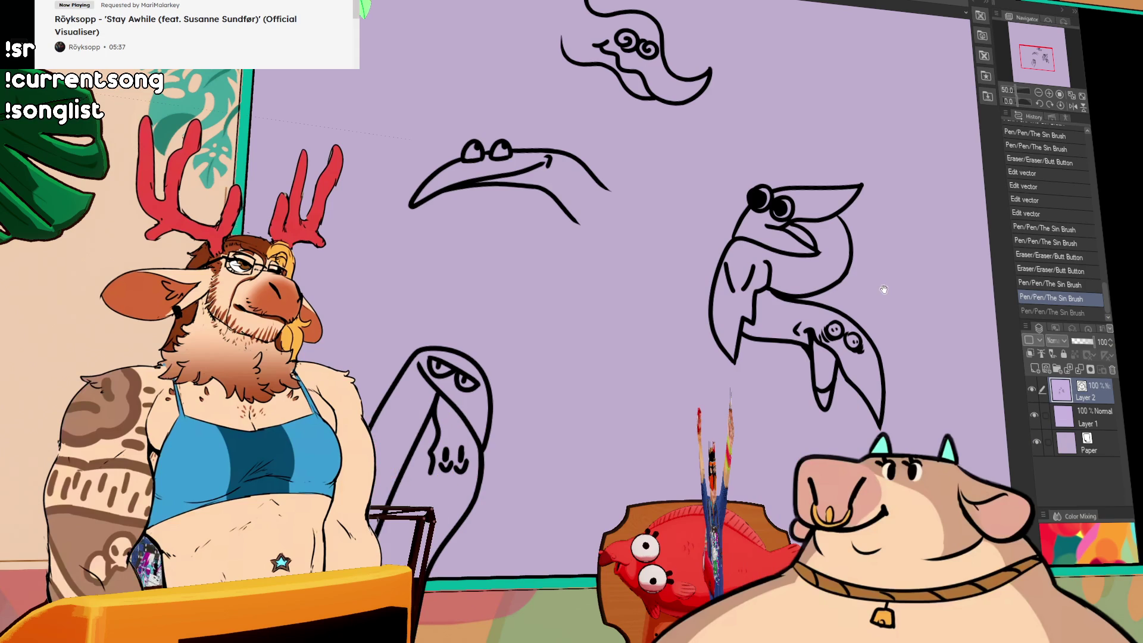
drag(882, 290, 831, 305)
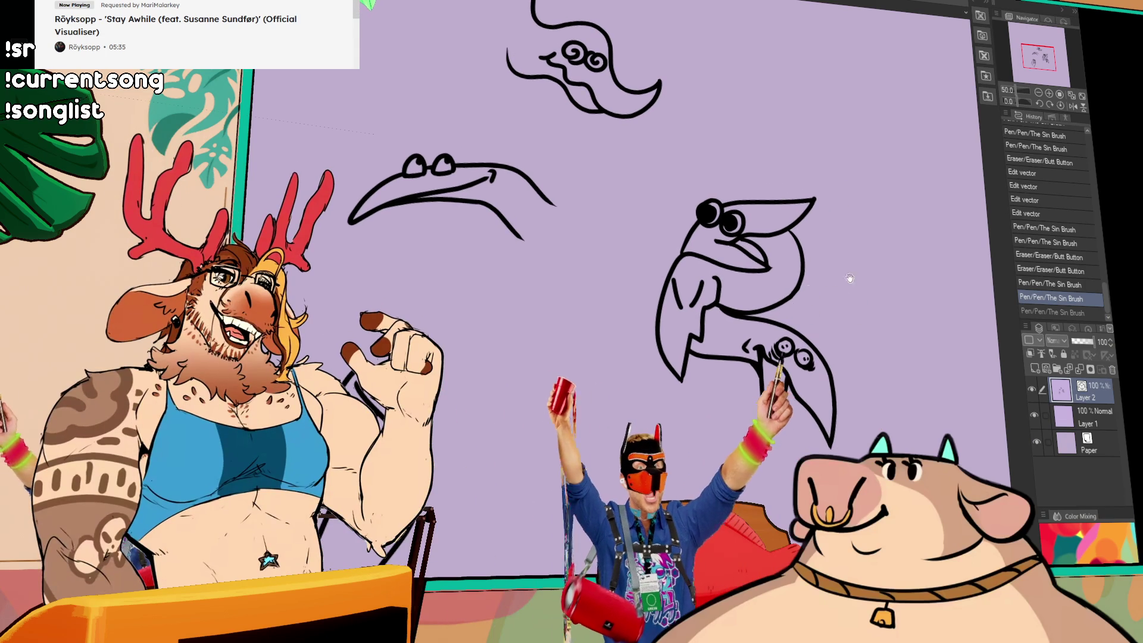
drag(589, 417, 752, 301)
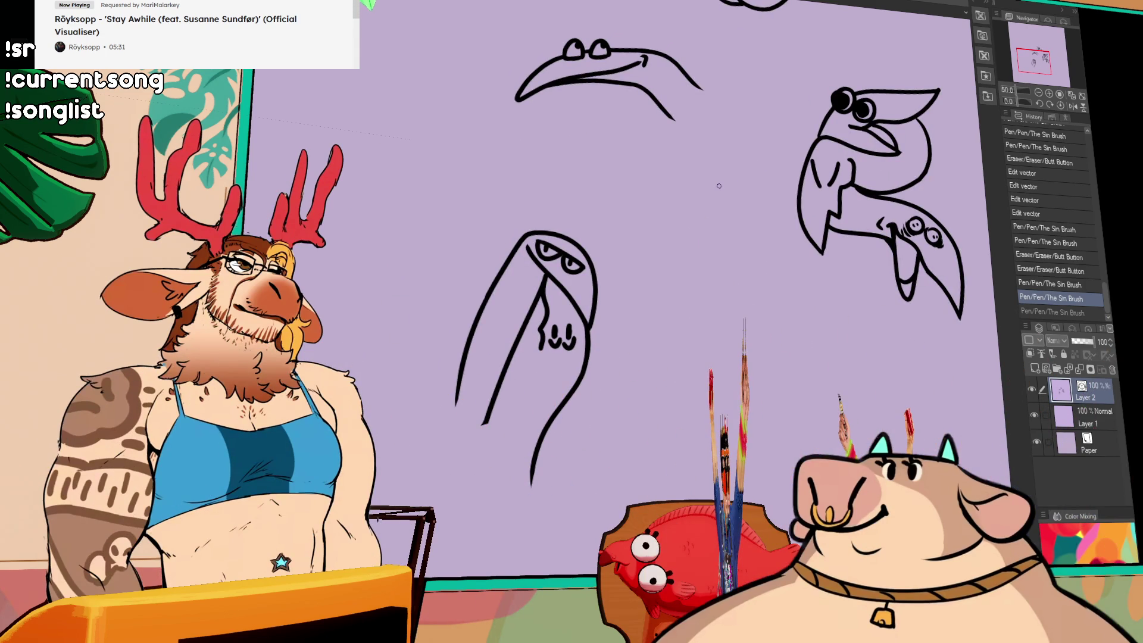
Redraw the hooded creature's inner line so it runs down to the bottom.
drag(490, 410, 482, 425)
drag(505, 384, 487, 448)
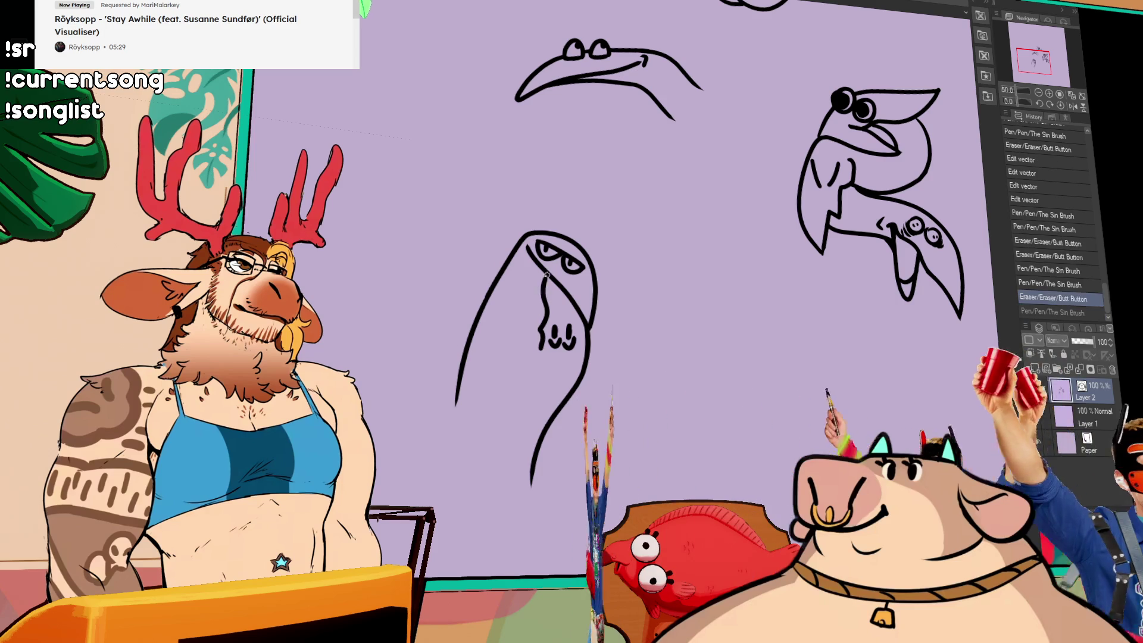
key(ctrl+z)
drag(505, 384, 481, 470)
Remove the small stroke by the creature's eye and erase the curve at the beak tip.
drag(546, 257, 550, 260)
mouse_move(701, 242)
mouse_down()
mouse_move(735, 255)
mouse_move(818, 241)
mouse_move(804, 354)
mouse_move(791, 298)
mouse_up()
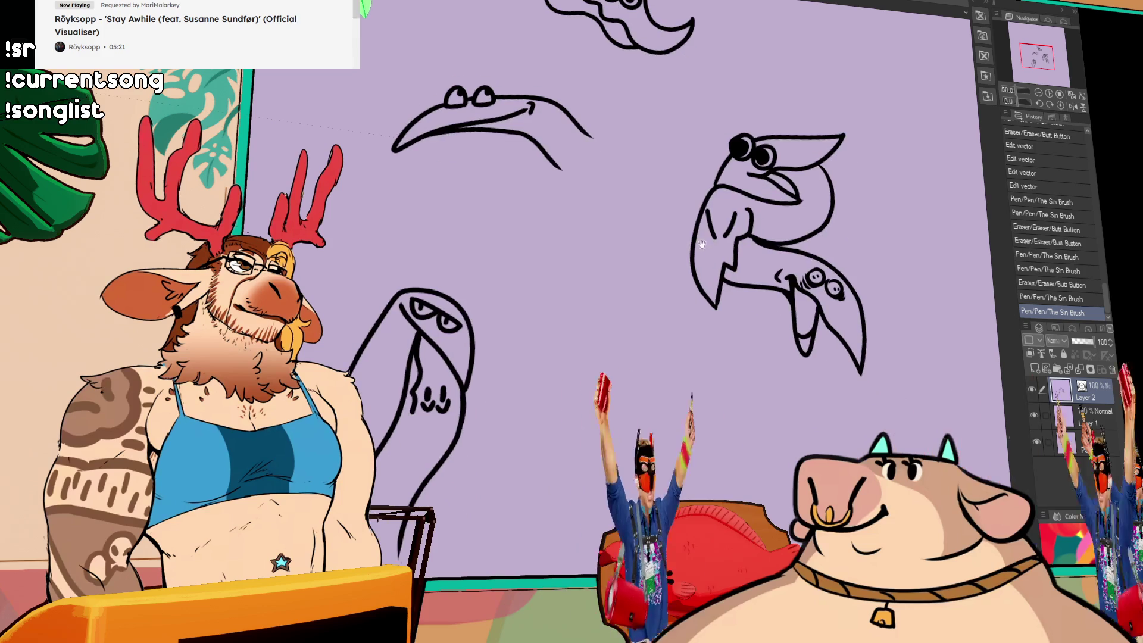
mouse_move(528, 314)
mouse_down()
mouse_move(597, 381)
mouse_move(612, 379)
mouse_up()
key(ctrl+z)
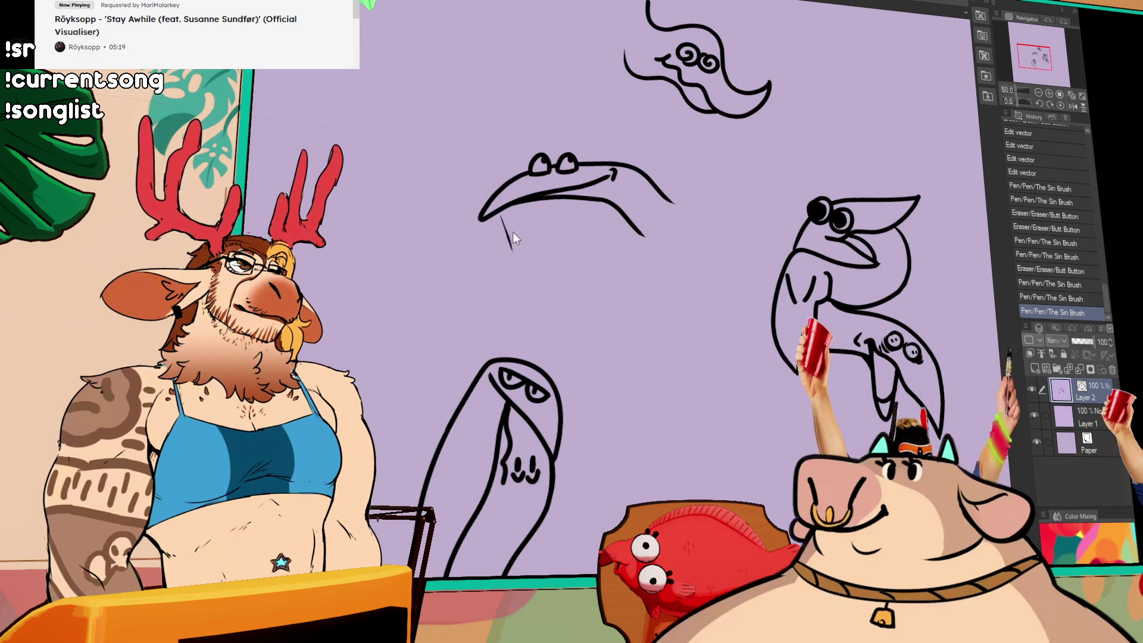
click(655, 186)
Draw a long crescent curve down from the beak, redrawing its tail and pulling its end up.
mouse_move(621, 165)
mouse_down()
mouse_move(686, 232)
mouse_move(663, 320)
mouse_up()
click(611, 200)
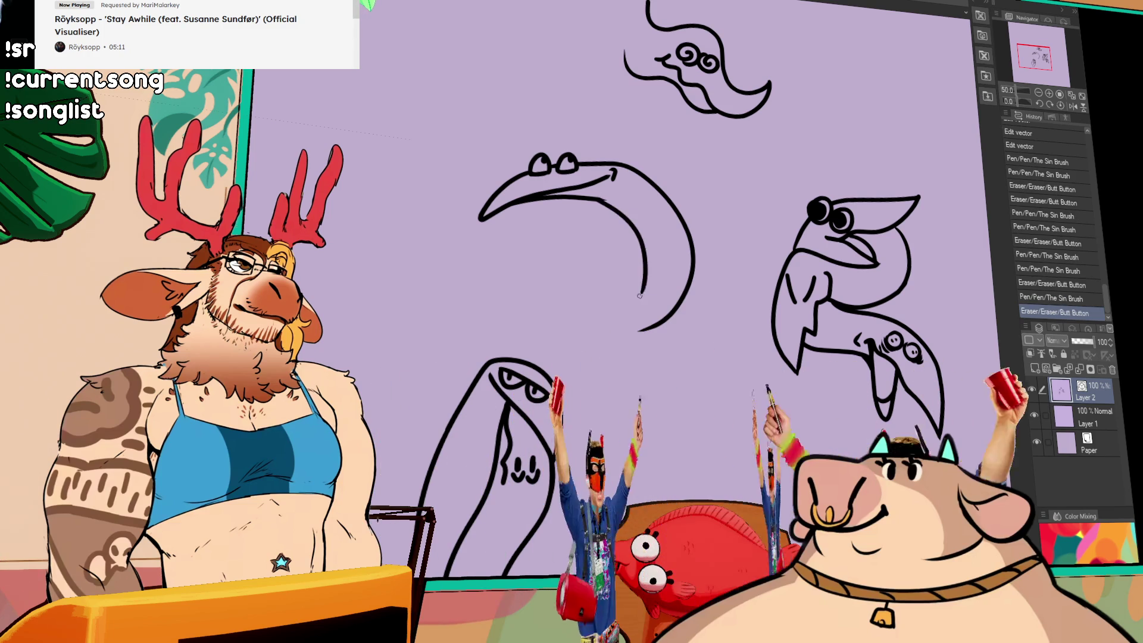
mouse_move(610, 200)
mouse_down()
mouse_move(636, 228)
mouse_move(624, 302)
mouse_up()
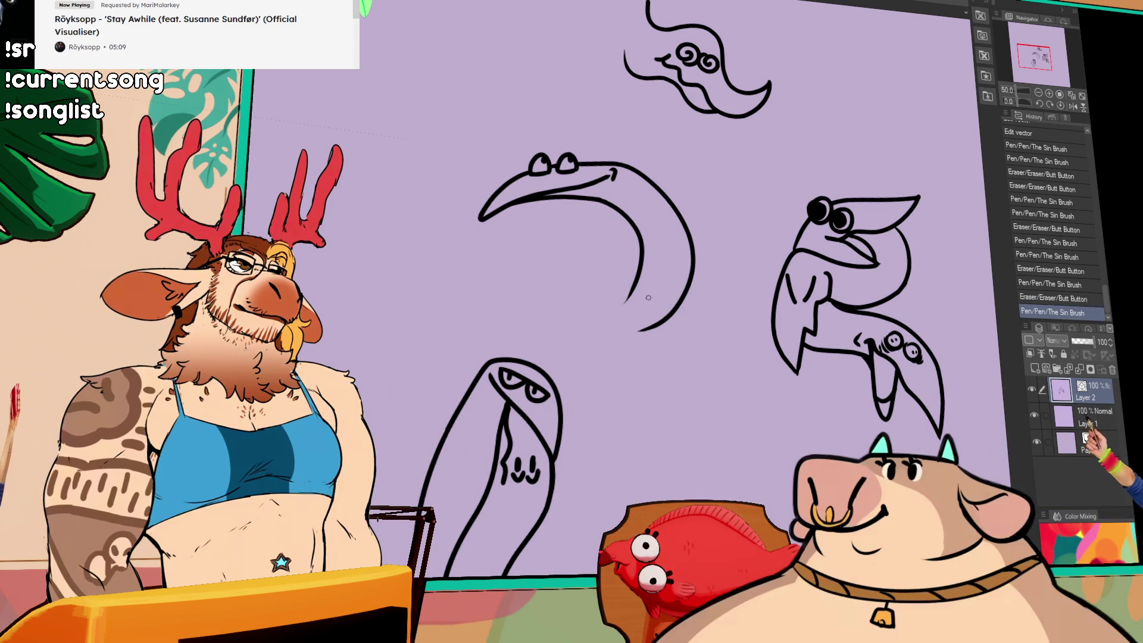
drag(665, 265, 652, 277)
drag(613, 320, 613, 302)
Undo a stray pen stroke and centre the view on the spotted bird.
mouse_move(869, 303)
mouse_down()
mouse_move(825, 350)
mouse_move(881, 351)
mouse_move(891, 362)
mouse_move(859, 362)
mouse_up()
click(886, 290)
key(ctrl+z)
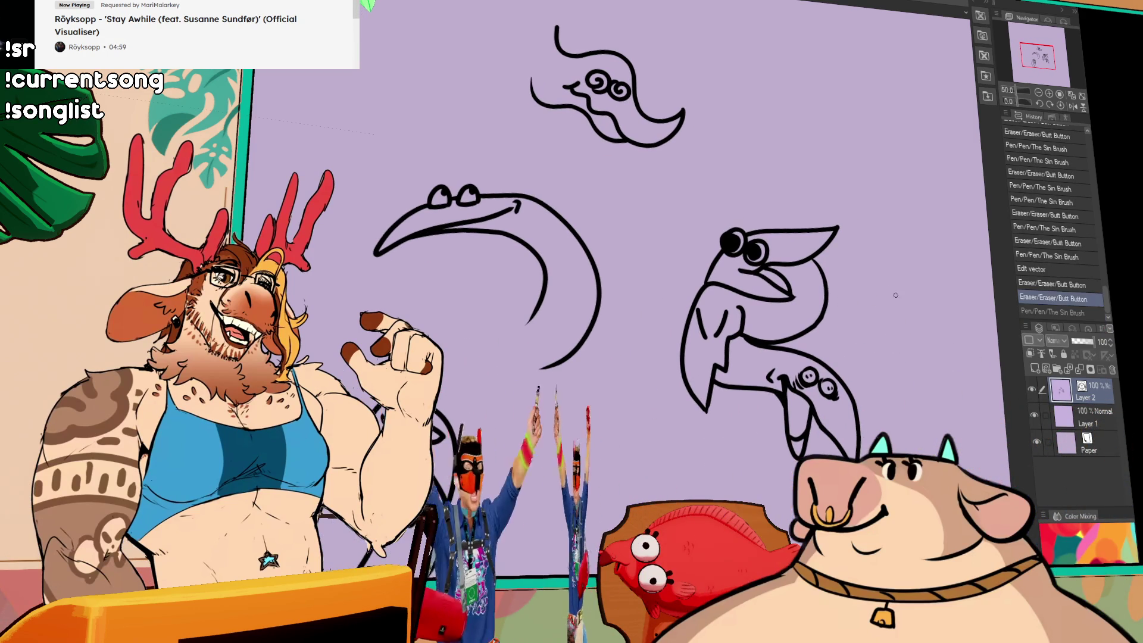
drag(886, 289, 808, 269)
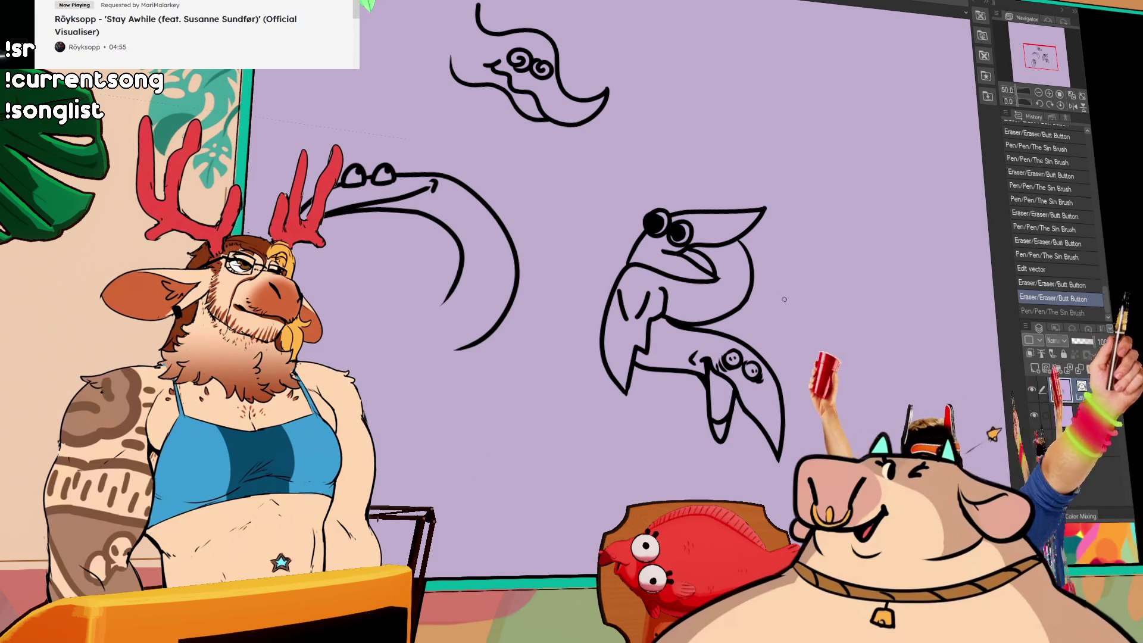
mouse_move(720, 209)
mouse_down()
mouse_move(640, 246)
mouse_move(729, 259)
mouse_up()
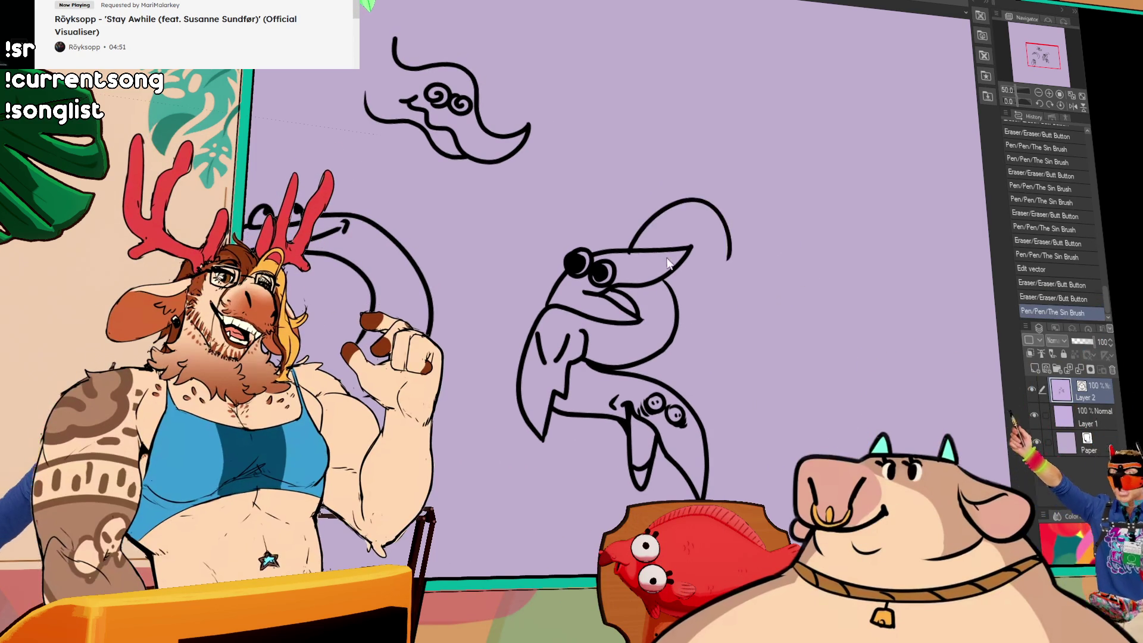
Redraw the arc over the spotted bird's beak, adding a nostril oval and nudging the beak line.
key(ctrl+z)
drag(638, 246, 707, 336)
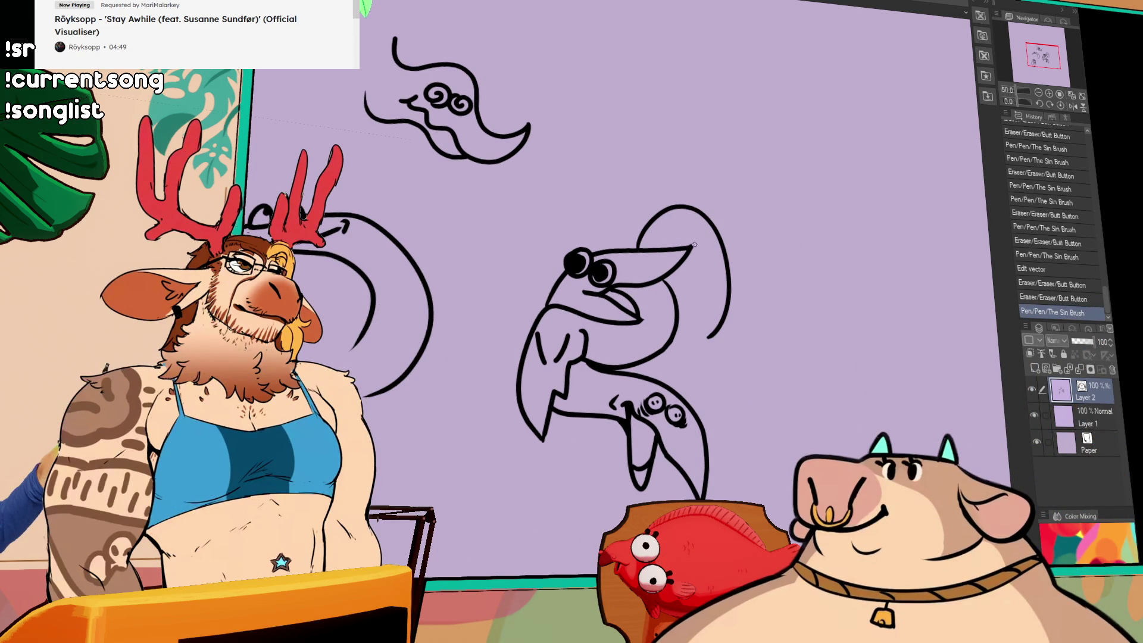
drag(684, 275, 692, 269)
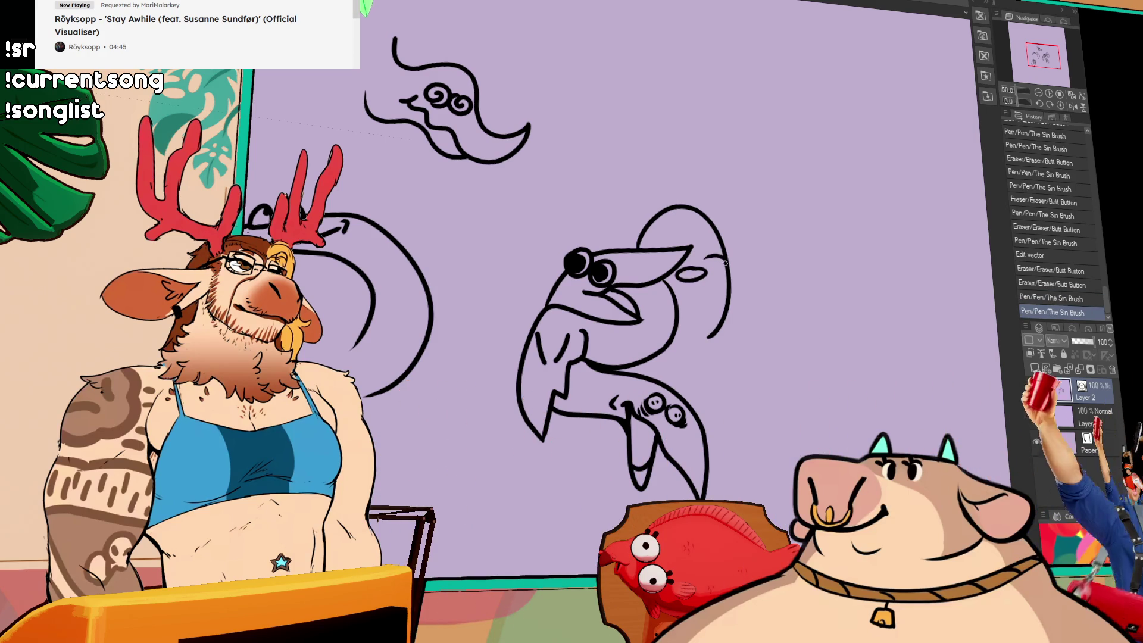
mouse_move(725, 261)
mouse_down()
mouse_move(684, 274)
mouse_move(721, 252)
mouse_up()
key(ctrl+z)
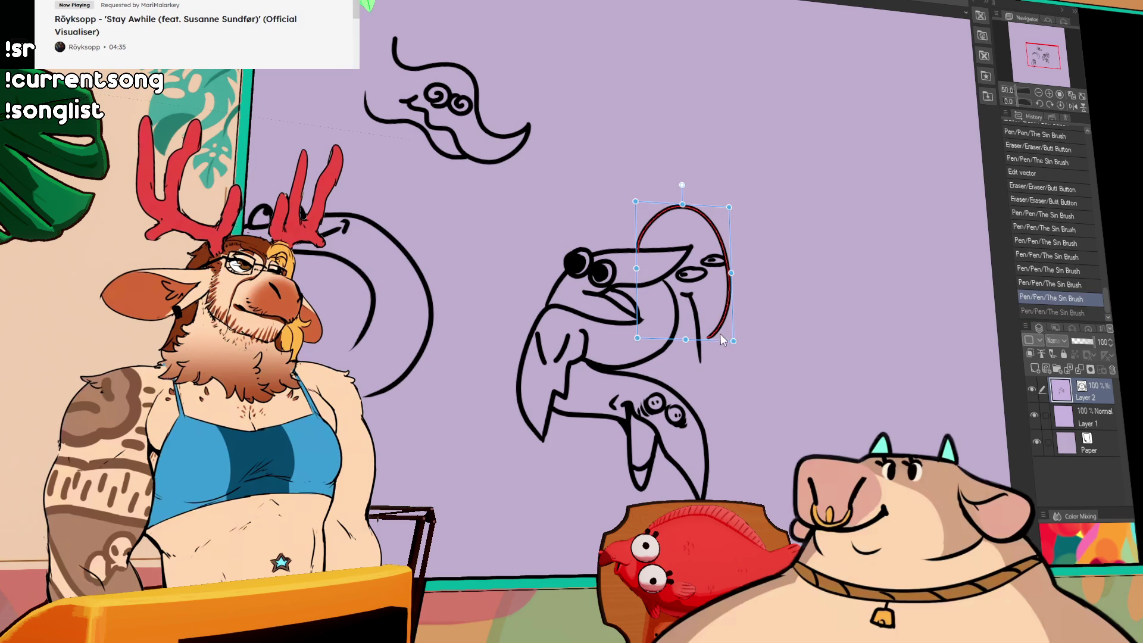
mouse_move(701, 359)
mouse_down()
mouse_move(702, 333)
mouse_move(712, 356)
mouse_up()
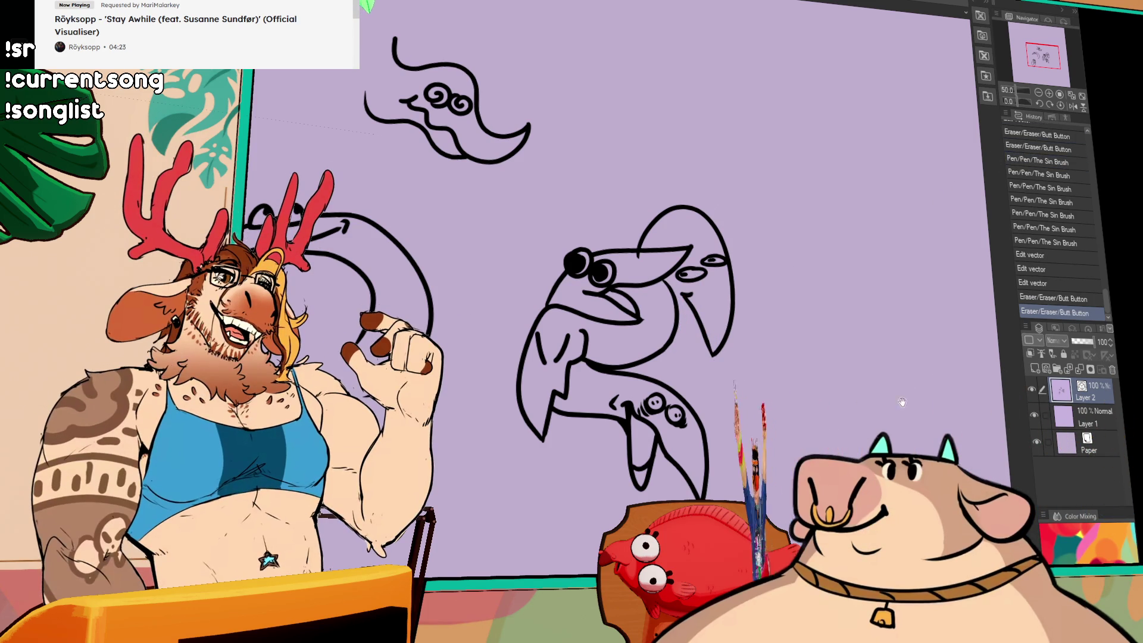
Add a tiny mark near the new face's eye and erase parts of the face's line.
drag(910, 391, 941, 379)
drag(684, 399, 737, 360)
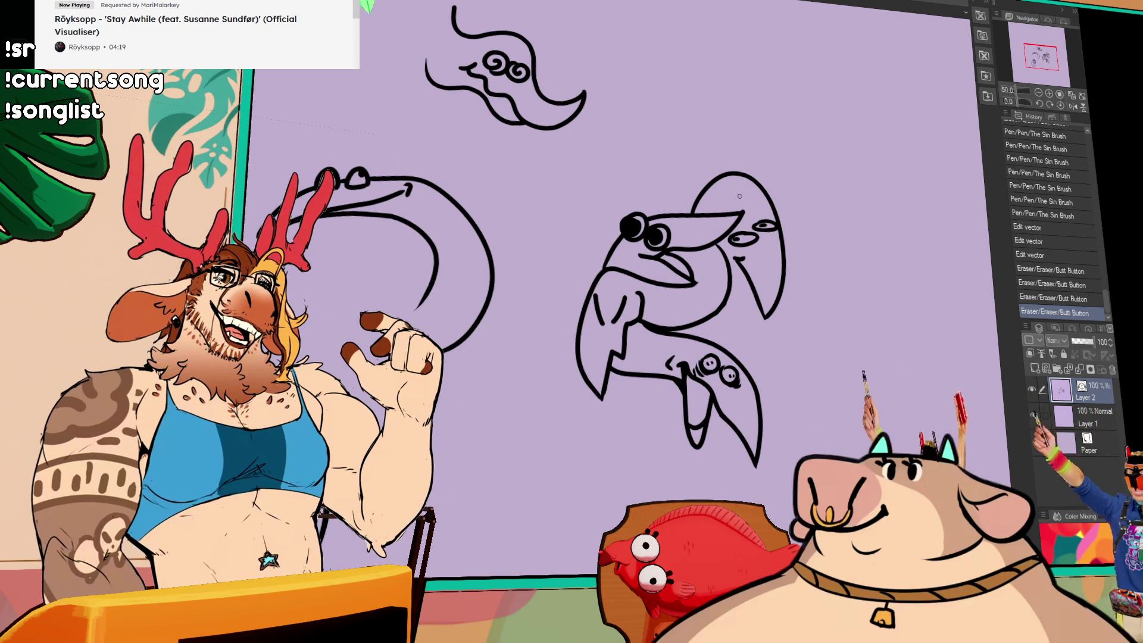
drag(734, 175, 734, 176)
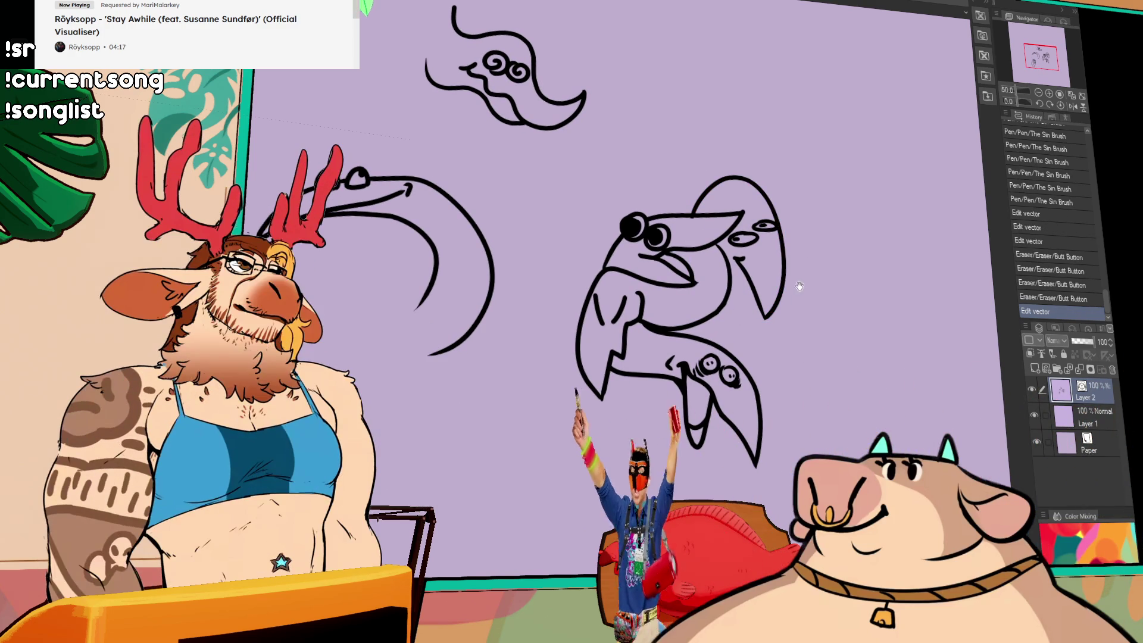
click(747, 248)
key(ctrl+z)
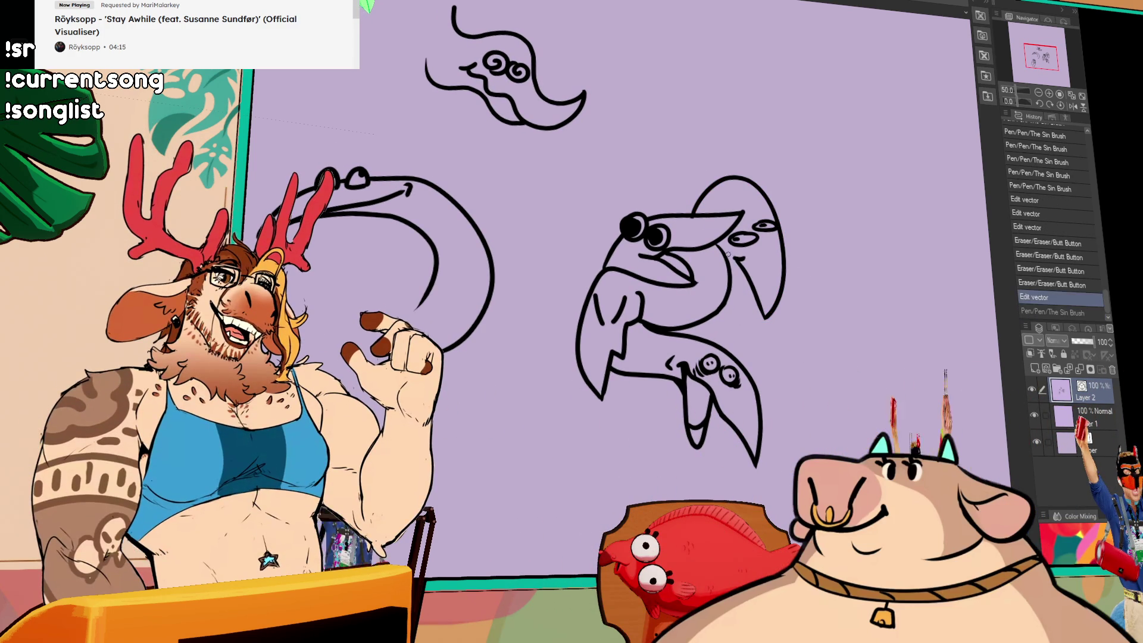
key(ctrl+y)
click(742, 269)
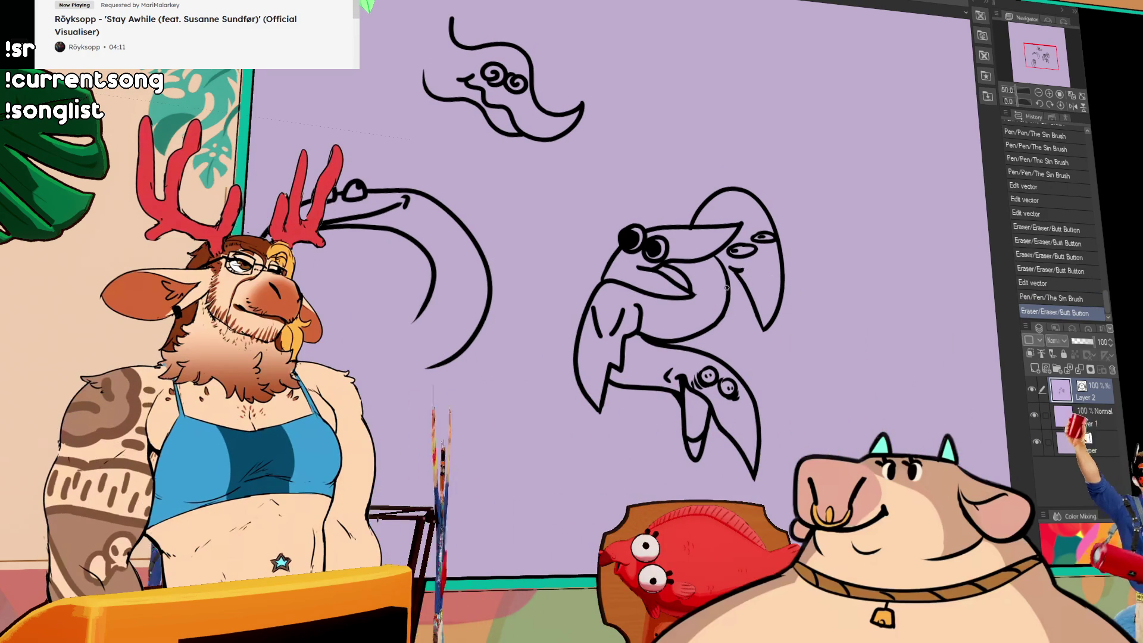
drag(688, 229, 704, 227)
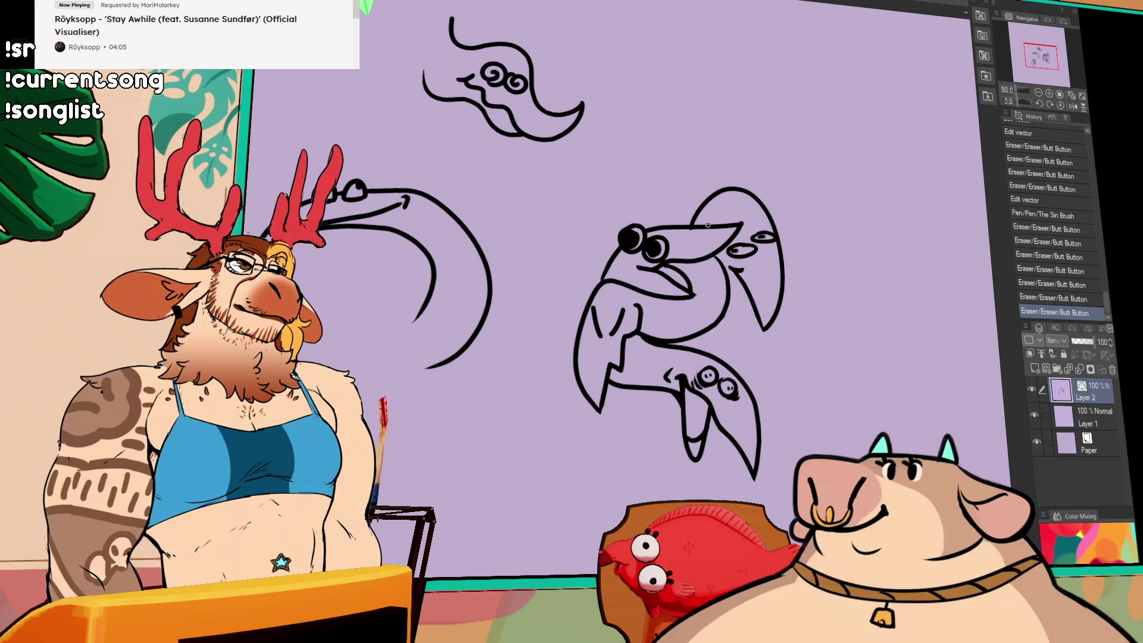
Remove the stray vertical stroke and draw a curved line down from the bird's head.
mouse_move(784, 303)
mouse_down()
mouse_move(792, 268)
mouse_move(755, 355)
mouse_up()
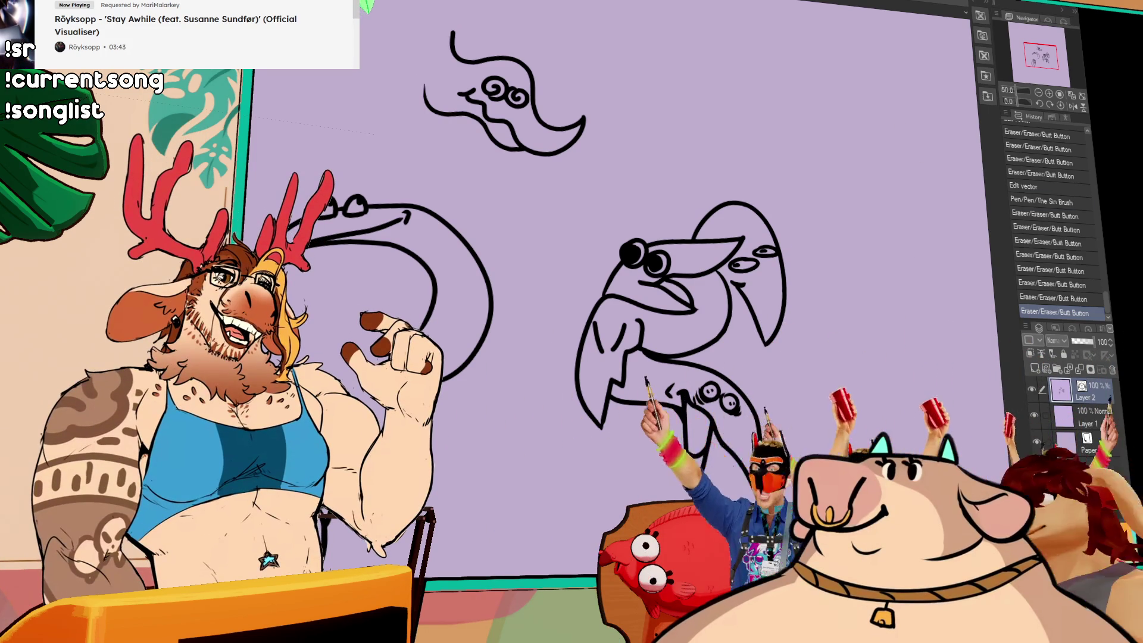
drag(812, 150, 778, 171)
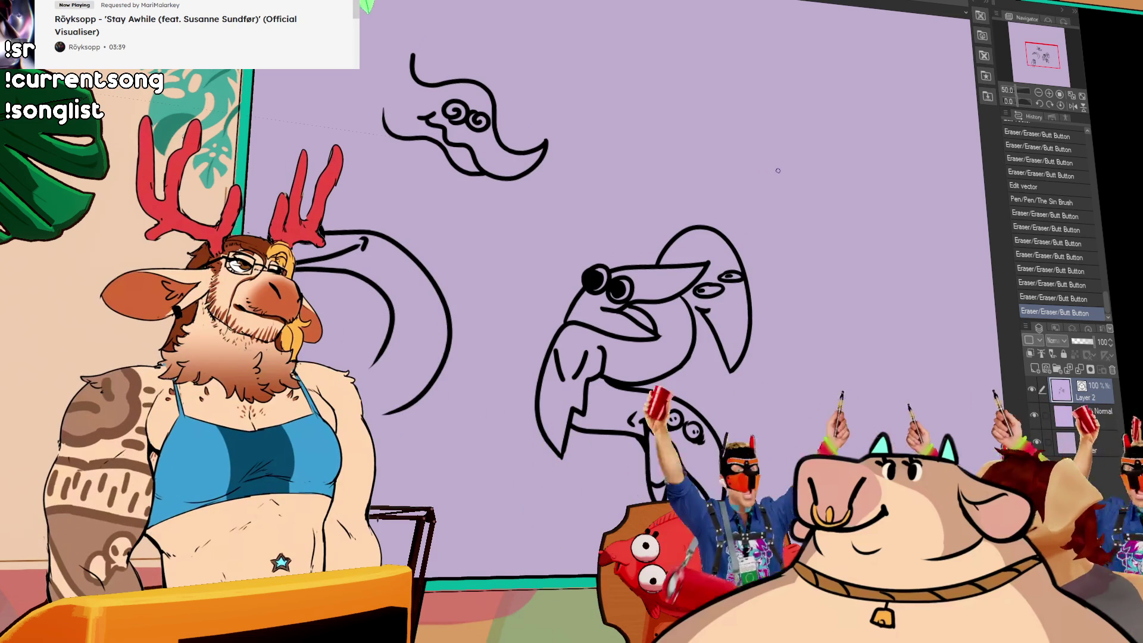
scroll(738, 244, down, 2)
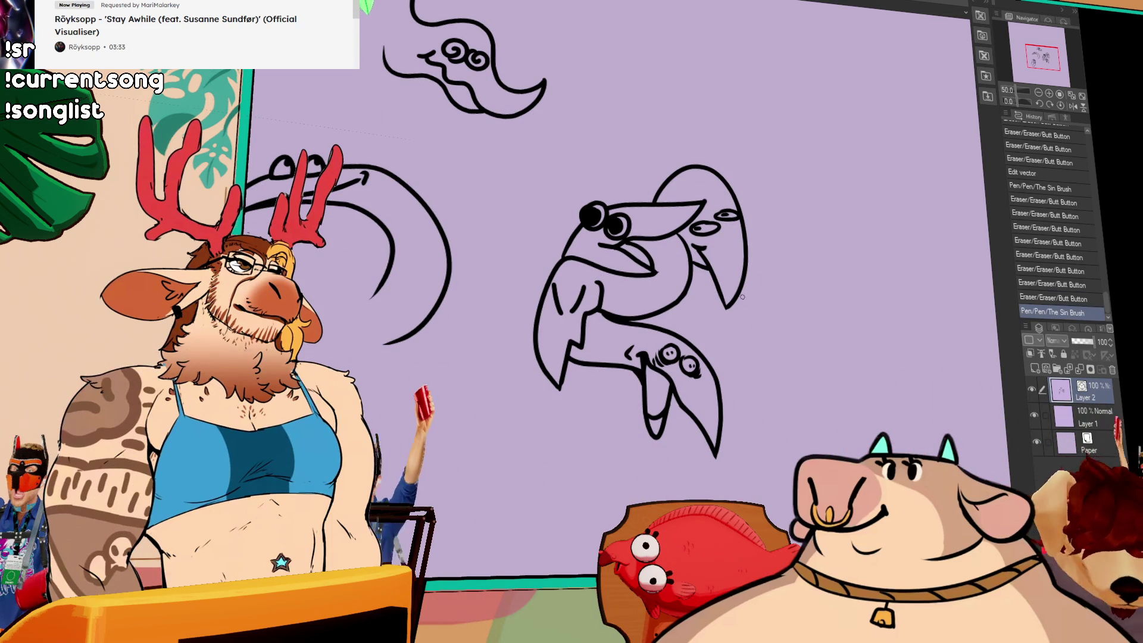
key(ctrl+z)
mouse_move(741, 291)
mouse_down()
mouse_move(738, 312)
mouse_move(736, 296)
mouse_up()
key(ctrl+z)
key(ctrl+z)
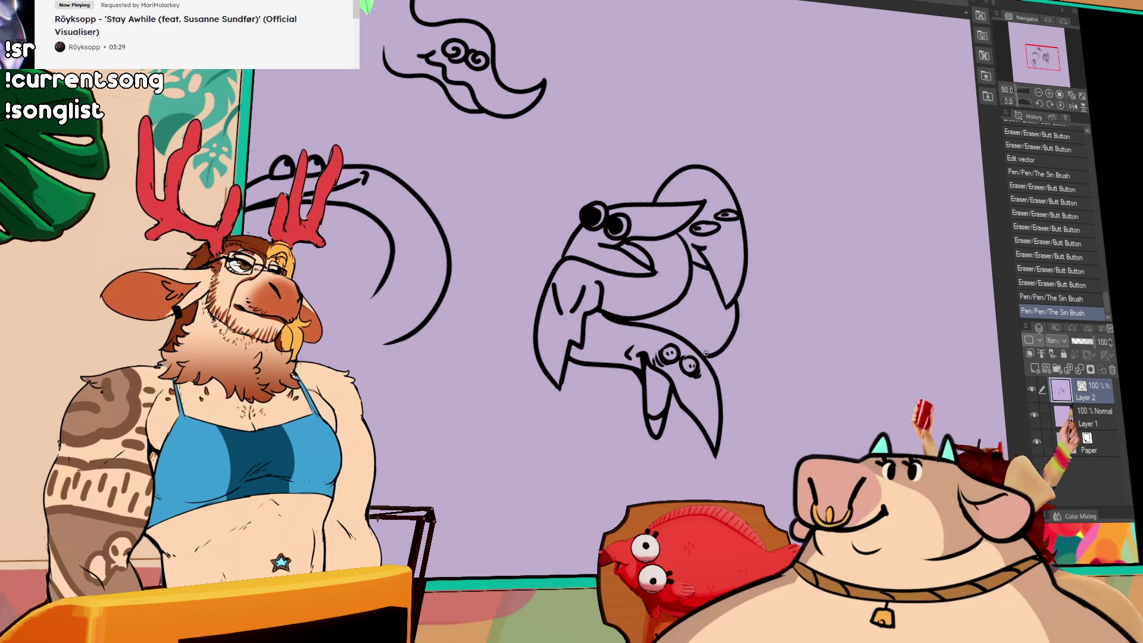
drag(737, 301, 704, 370)
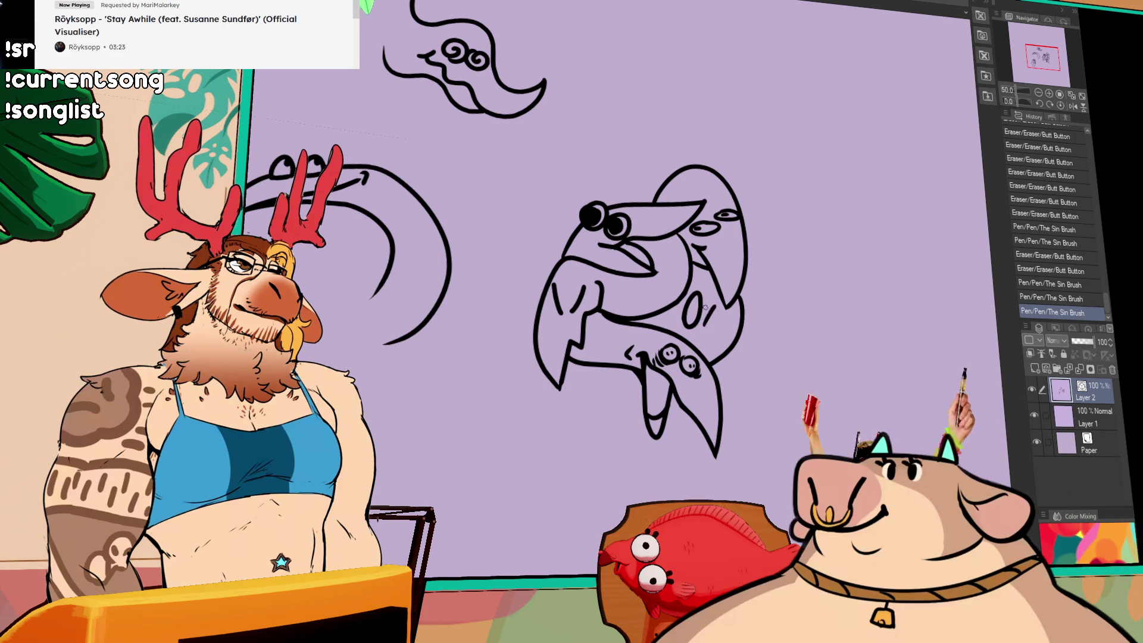
Restore the undone oval spot strokes on the bird-creature's body.
key(ctrl+z)
key(ctrl+z)
key(ctrl+y)
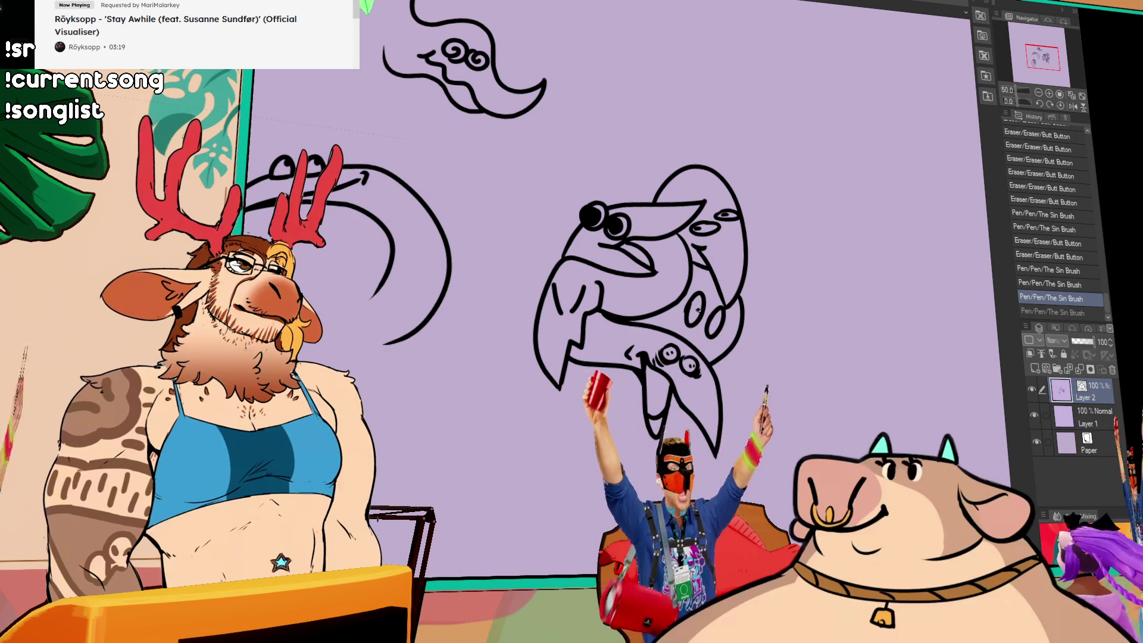
key(ctrl+y)
click(676, 327)
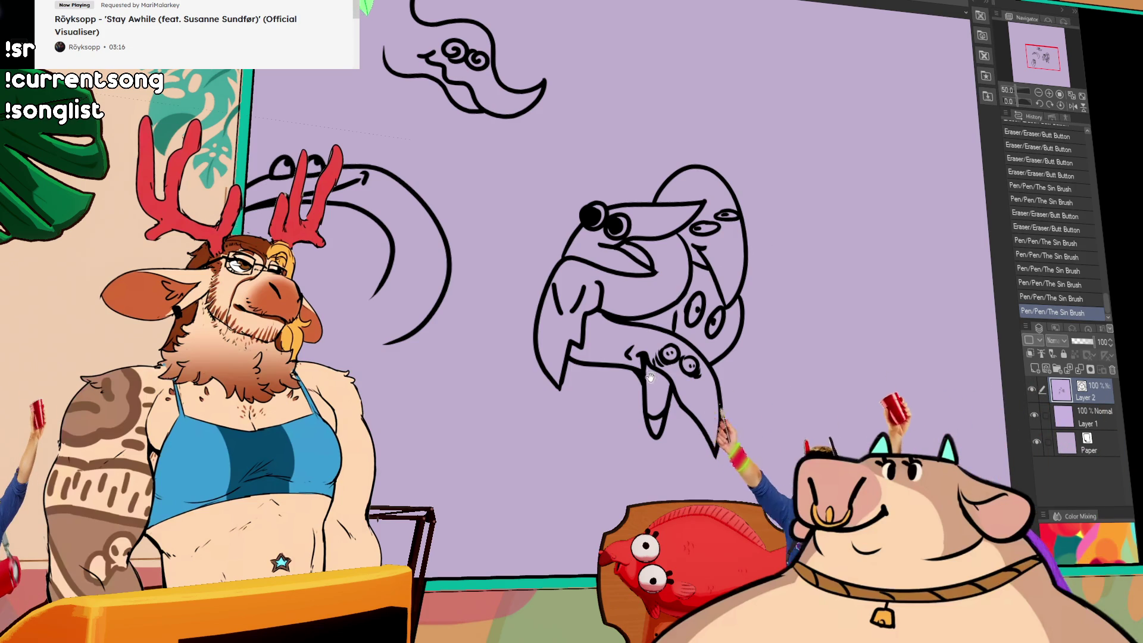
drag(649, 372, 601, 355)
drag(725, 362, 742, 347)
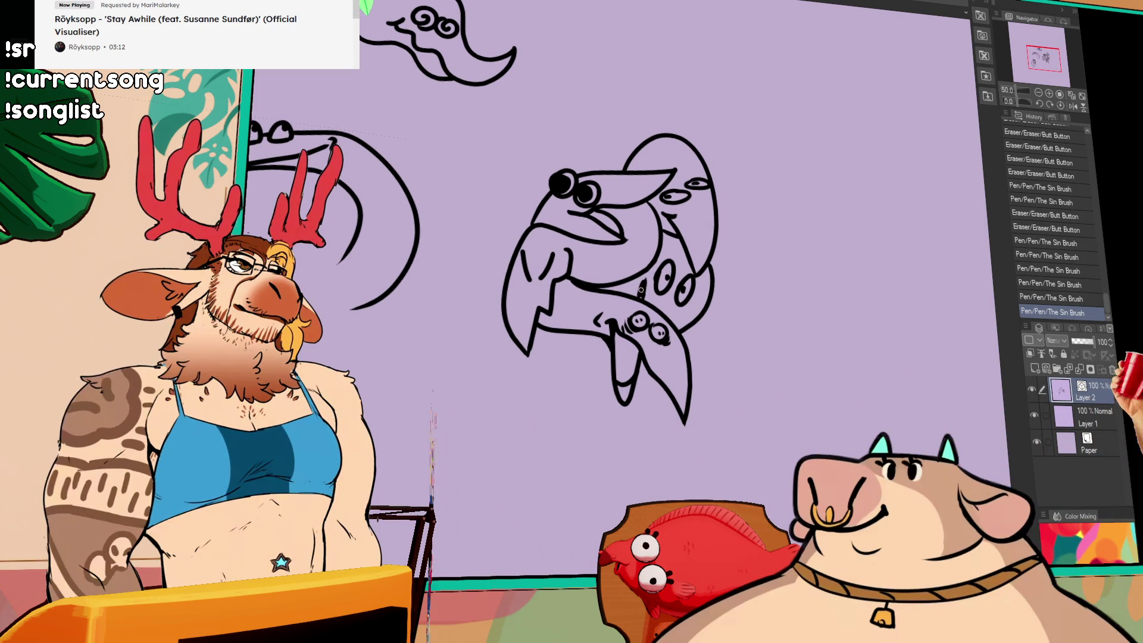
Add more oval spots along the creature's back.
key(ctrl+z)
drag(563, 276, 585, 279)
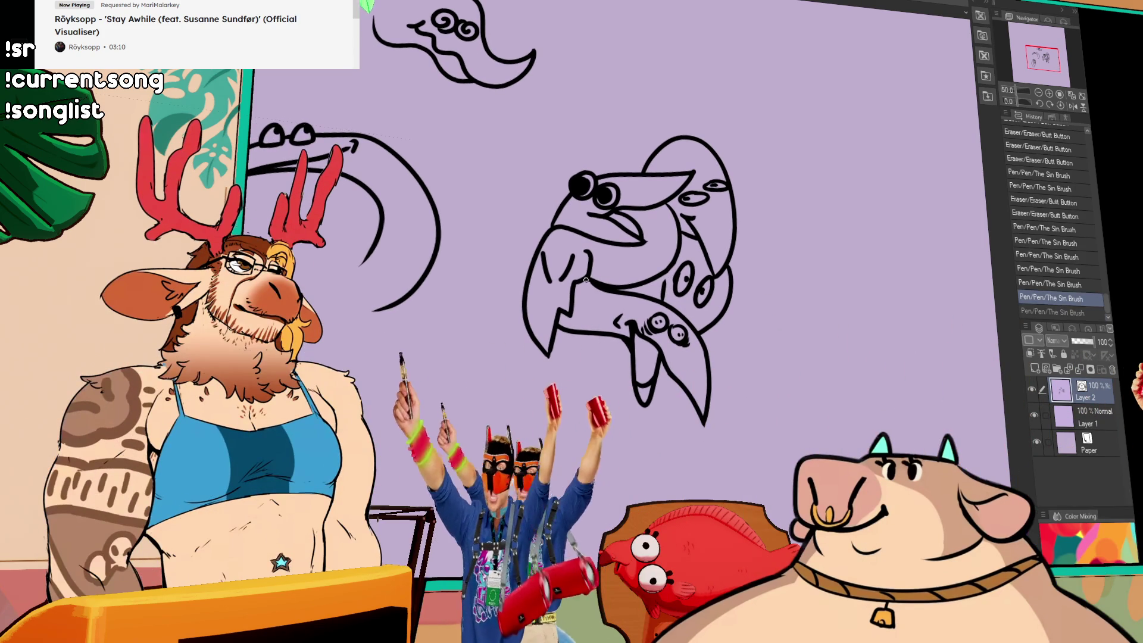
key(ctrl+y)
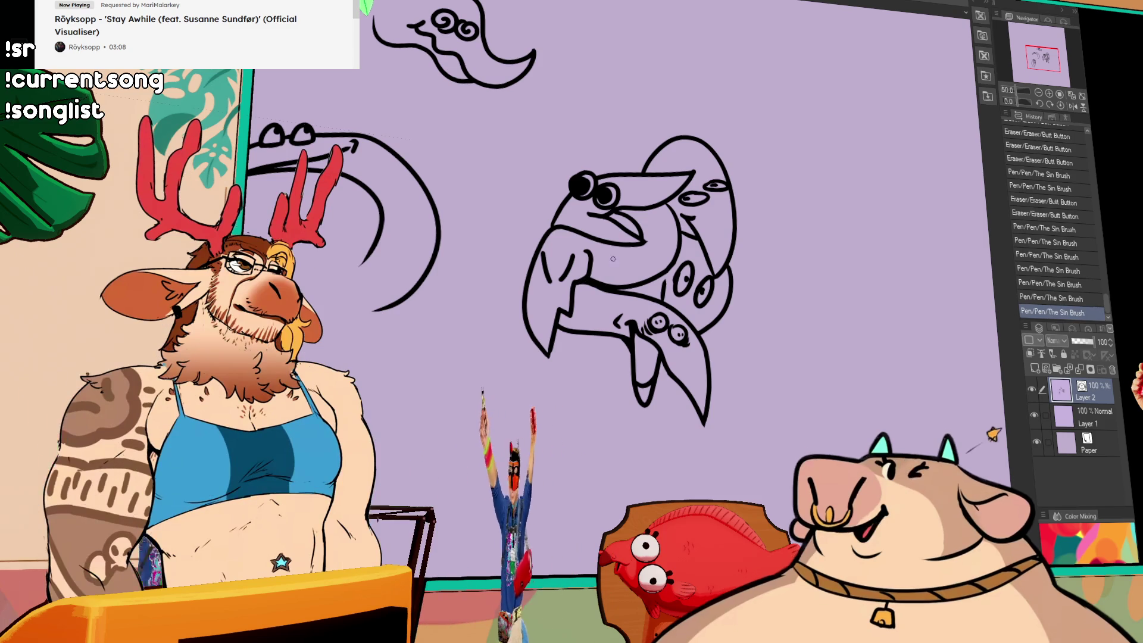
drag(600, 266, 612, 266)
drag(716, 277, 753, 269)
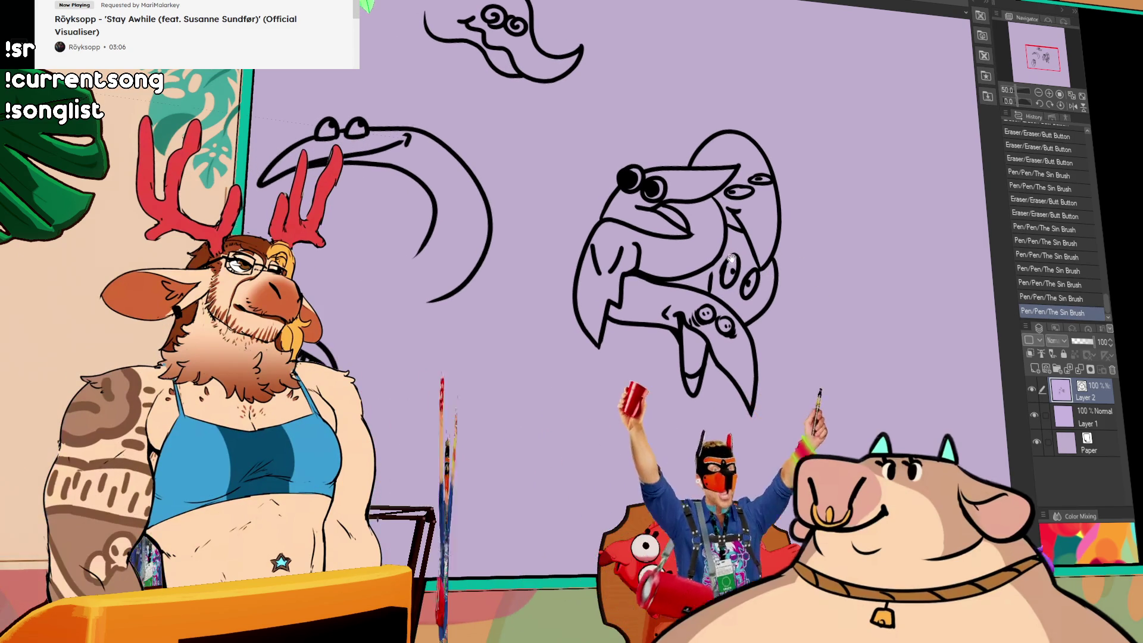
drag(667, 202, 676, 200)
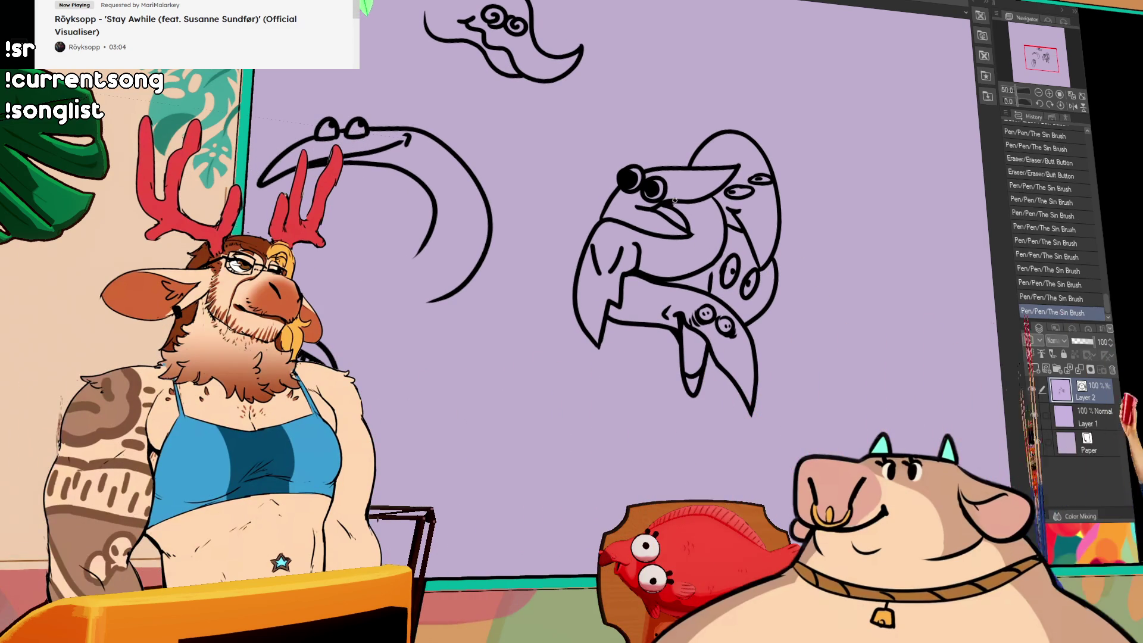
drag(935, 164, 877, 192)
Zoom out to 12.5% to see the page, then zoom to 100% on the creature's lower body.
scroll(878, 191, down, 4)
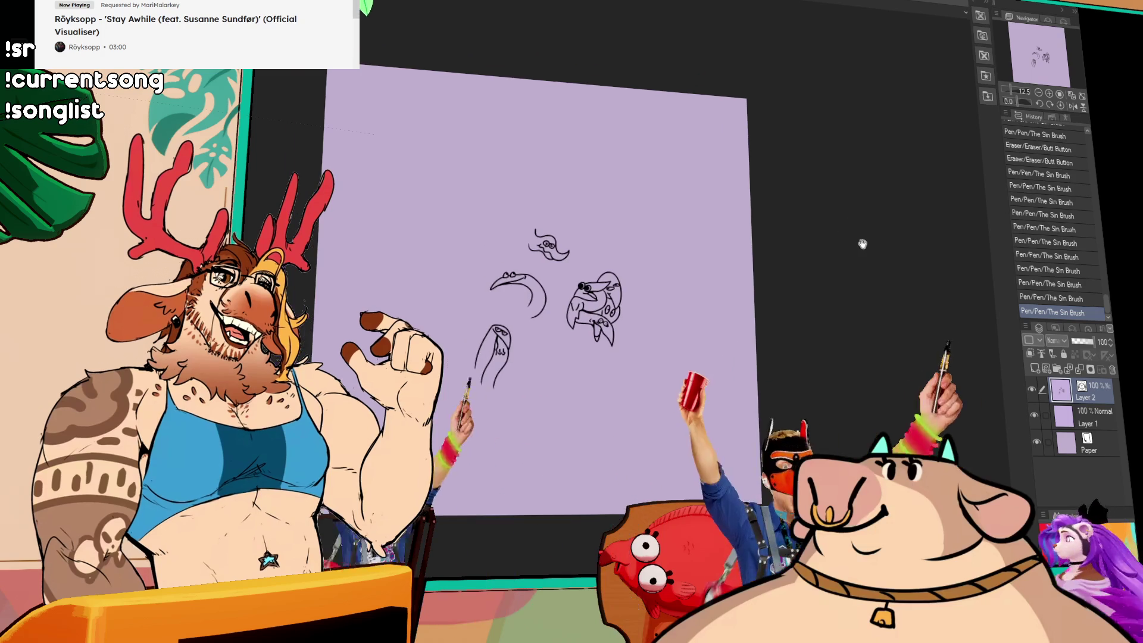
mouse_move(851, 257)
mouse_down()
mouse_move(842, 247)
mouse_move(867, 237)
mouse_up()
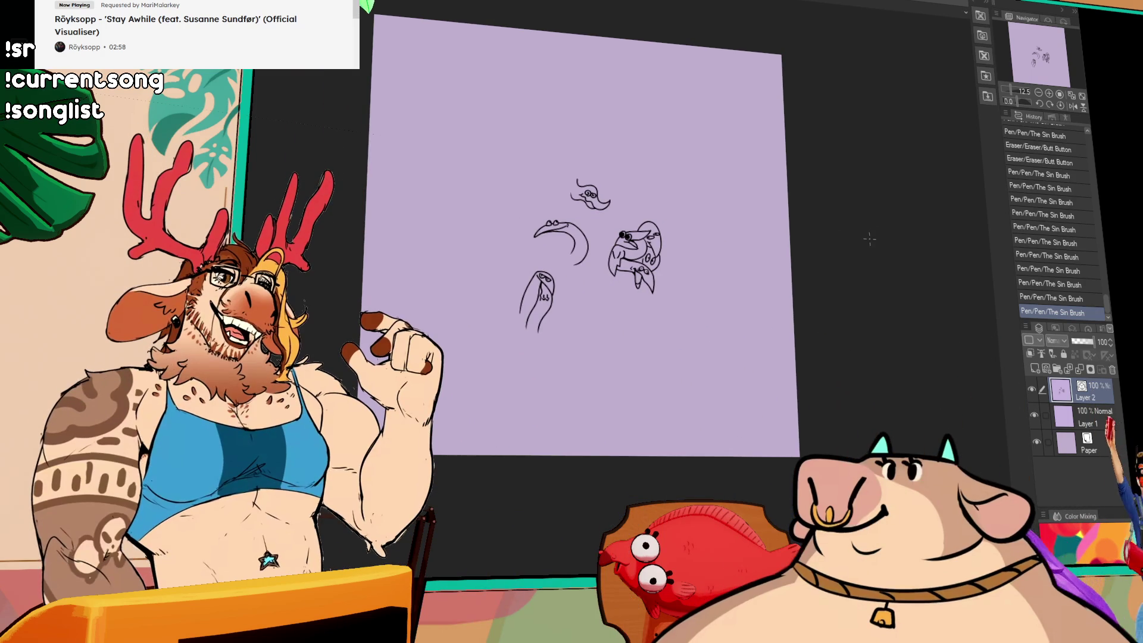
click(1049, 95)
drag(1038, 57, 1045, 62)
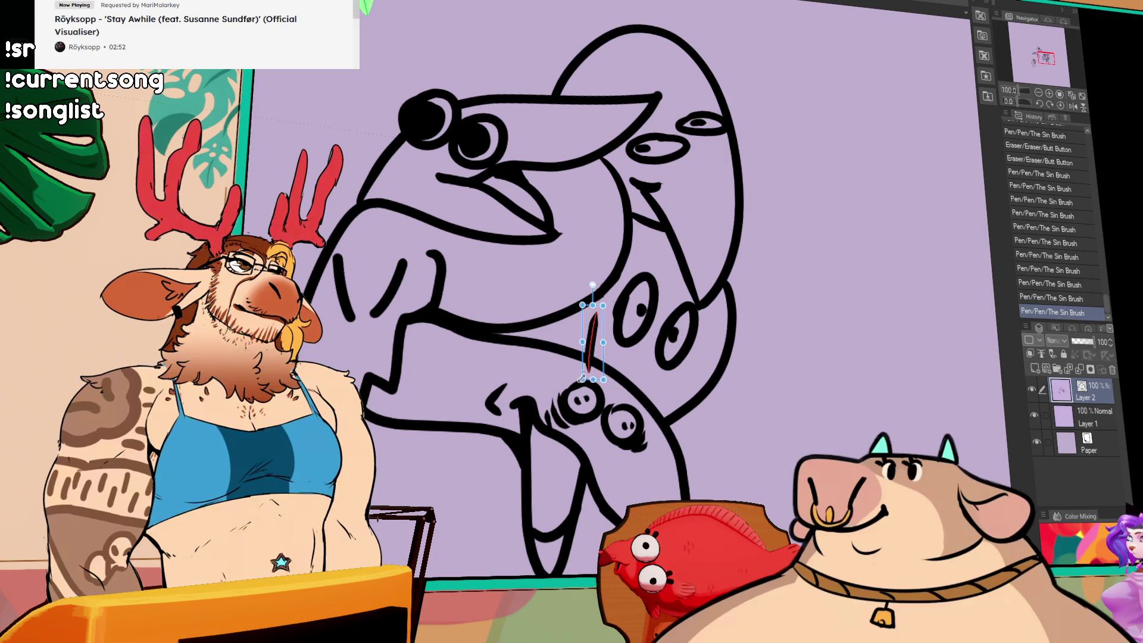
drag(729, 272, 734, 310)
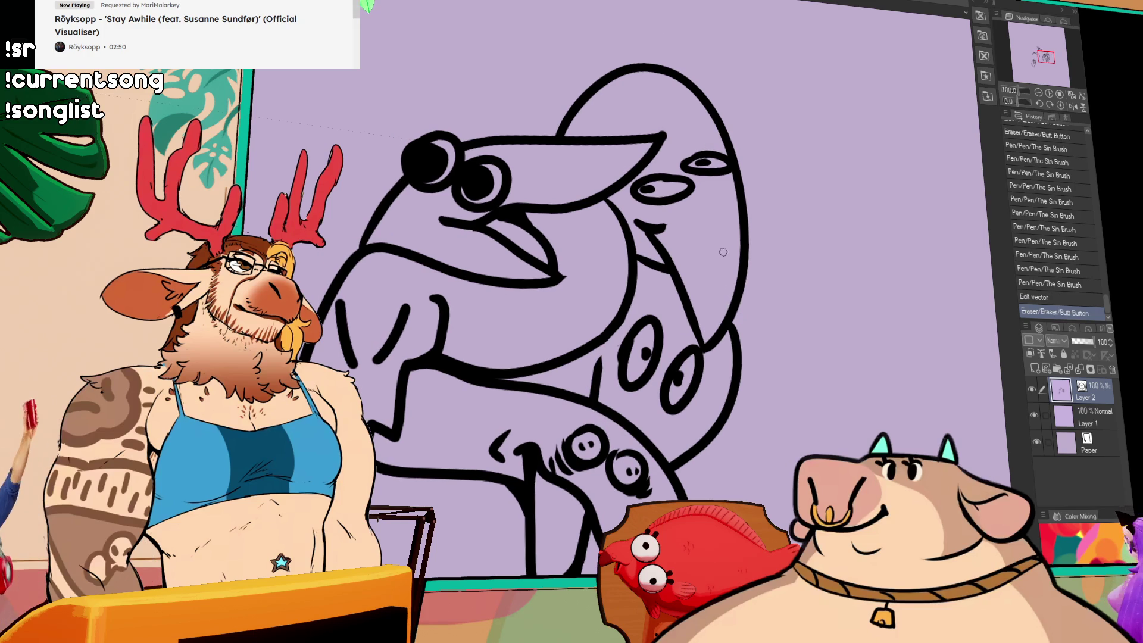
drag(858, 271, 751, 266)
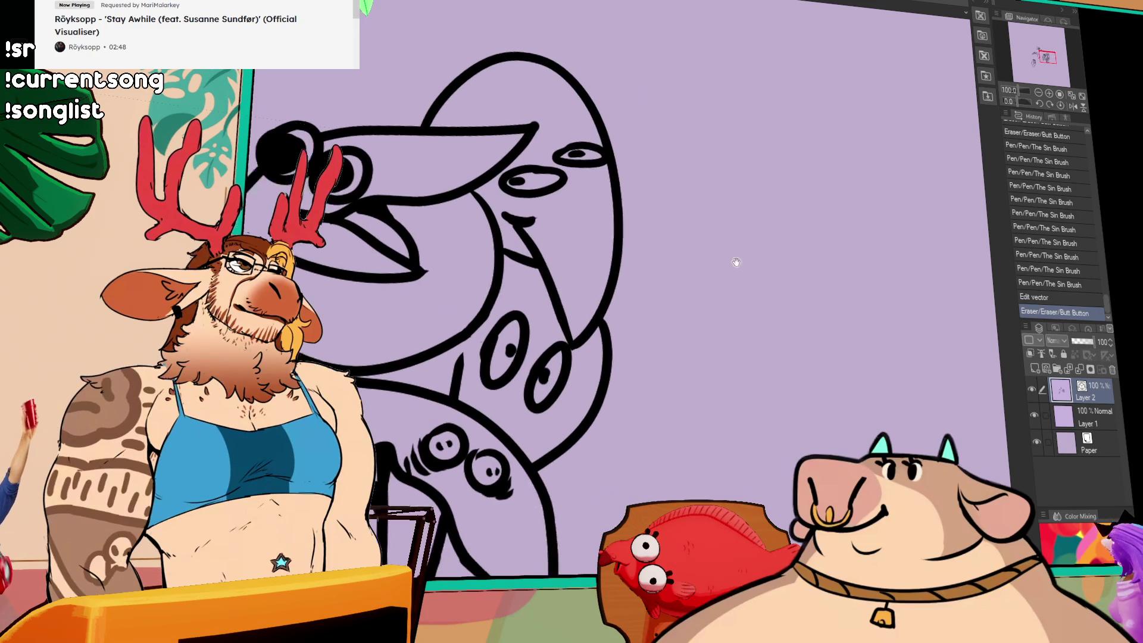
drag(671, 345, 873, 156)
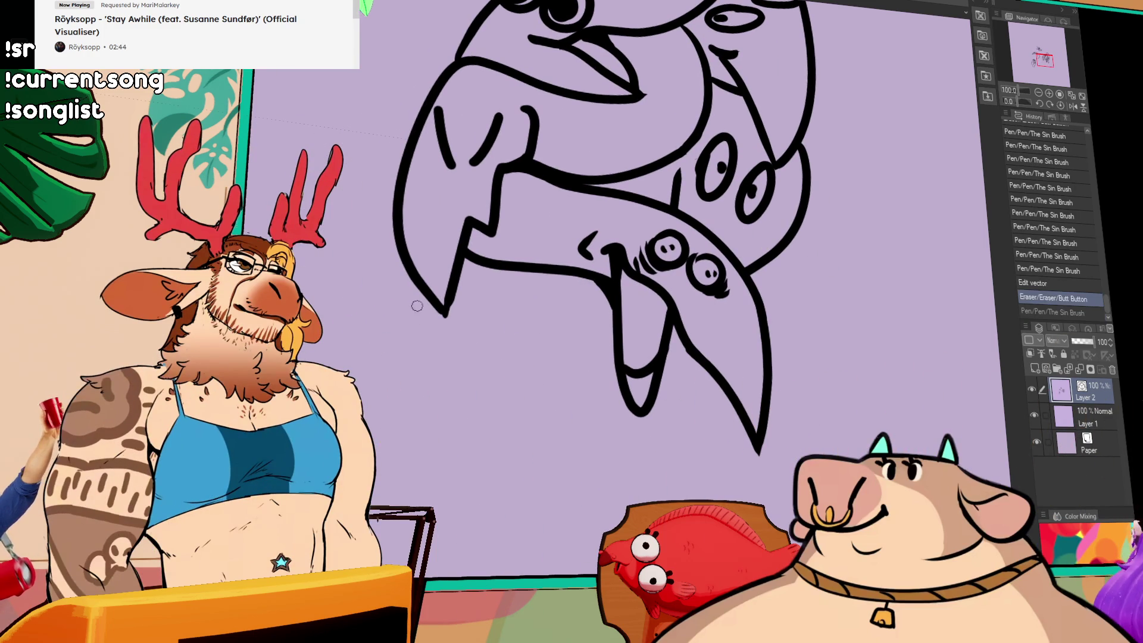
mouse_move(558, 356)
mouse_down()
mouse_move(468, 416)
mouse_move(534, 345)
mouse_move(546, 348)
mouse_up()
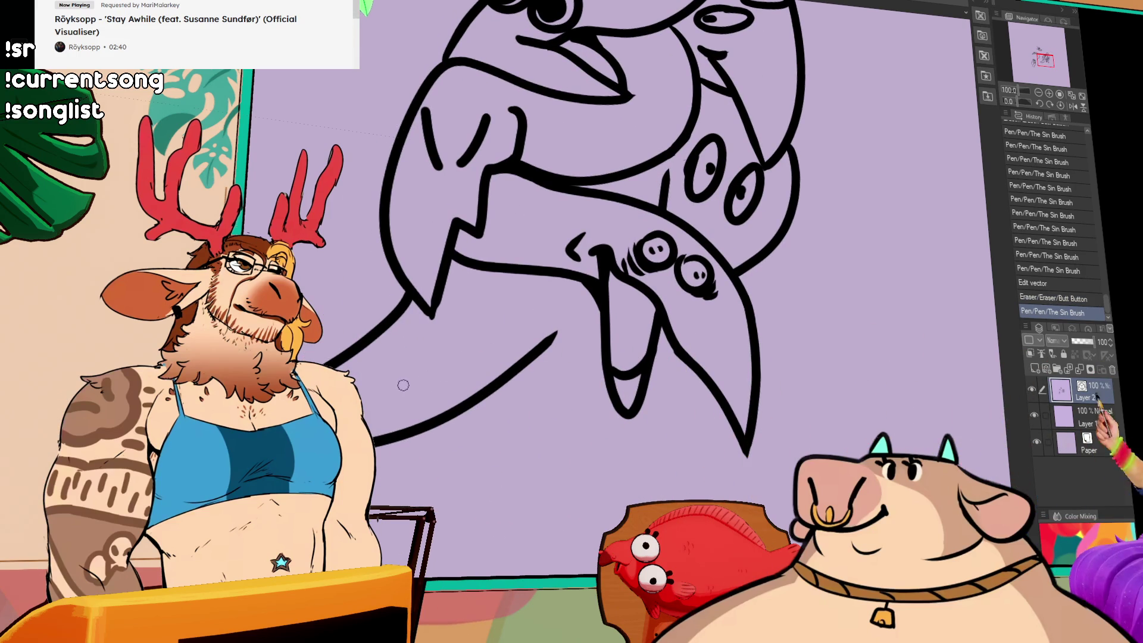
Draw the long jaw line under the creature and extend it up to the tongue.
drag(381, 361, 541, 322)
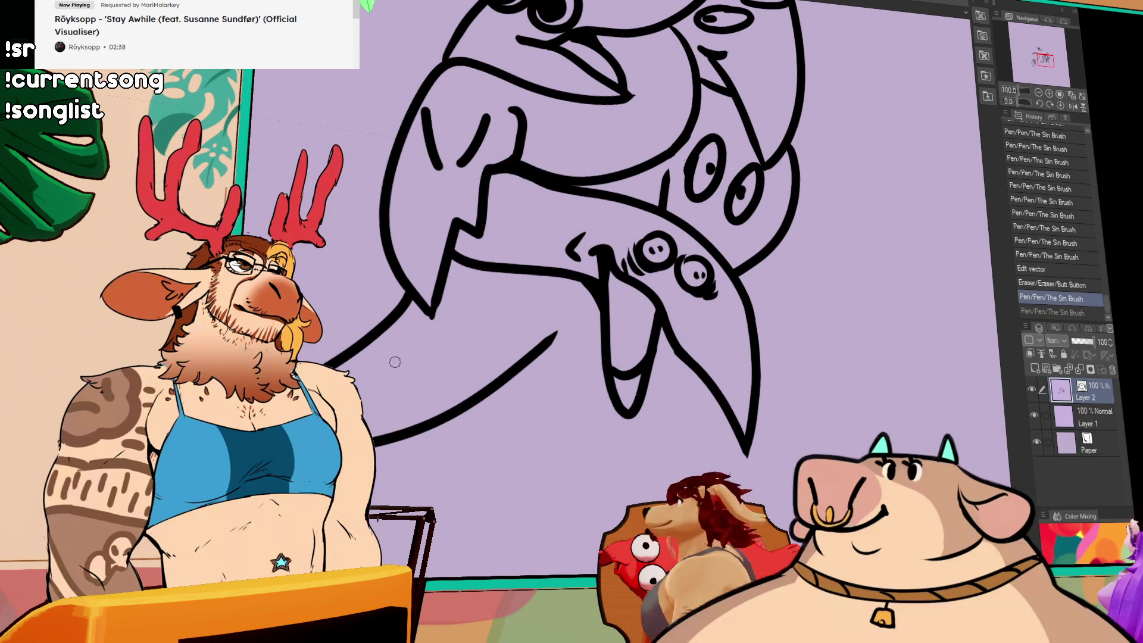
drag(473, 337, 490, 310)
key(ctrl+z)
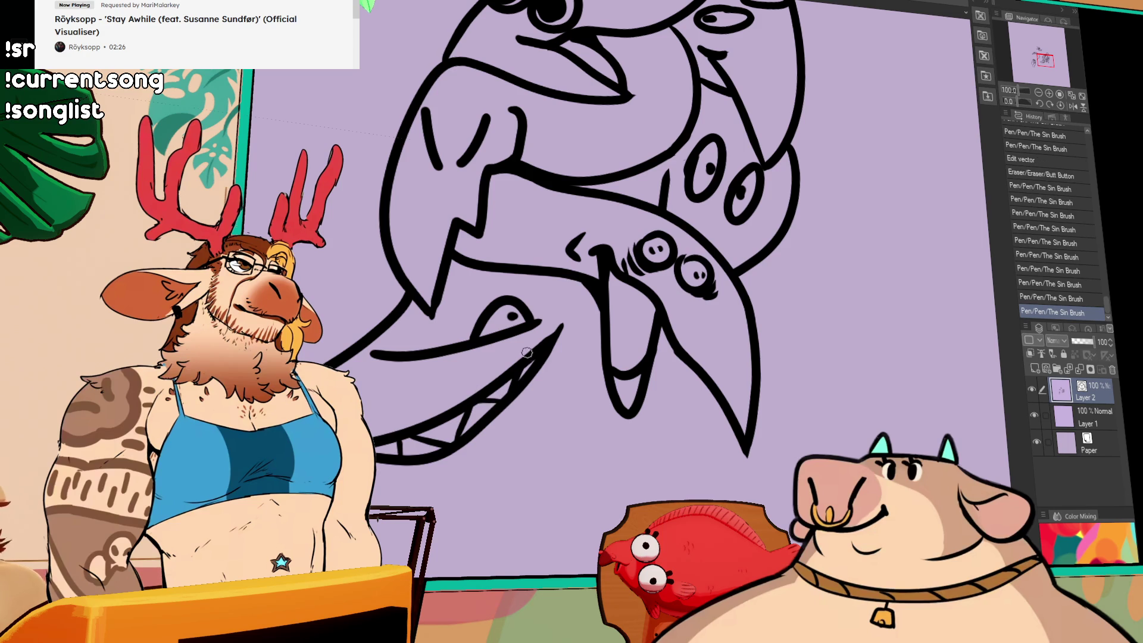
drag(569, 291, 597, 289)
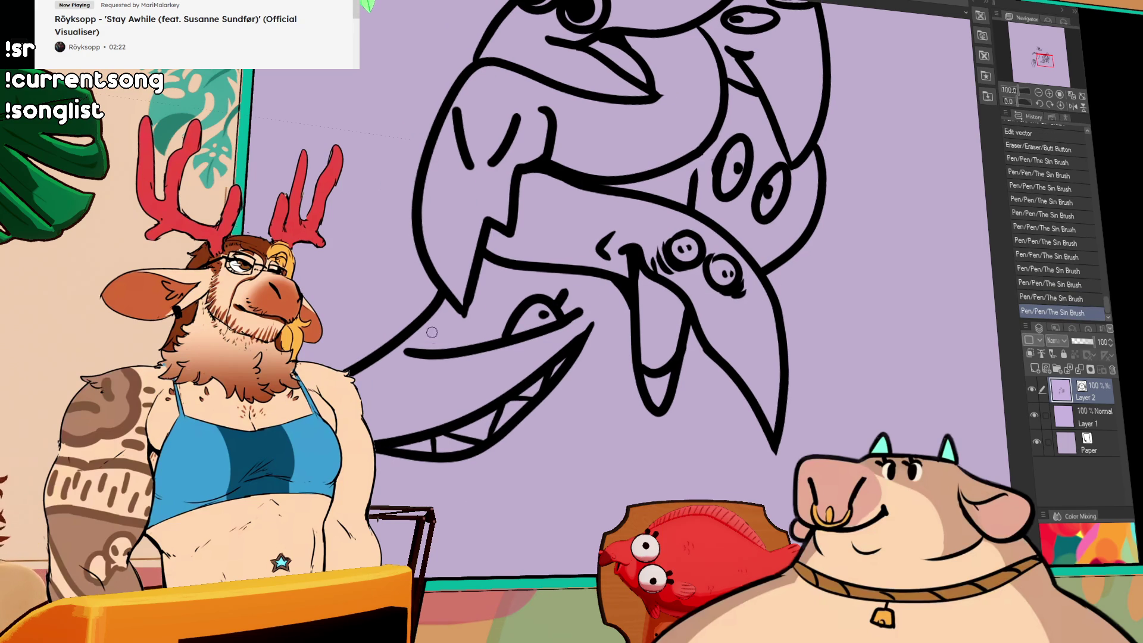
mouse_move(600, 244)
mouse_down()
mouse_move(466, 435)
mouse_move(604, 352)
mouse_up()
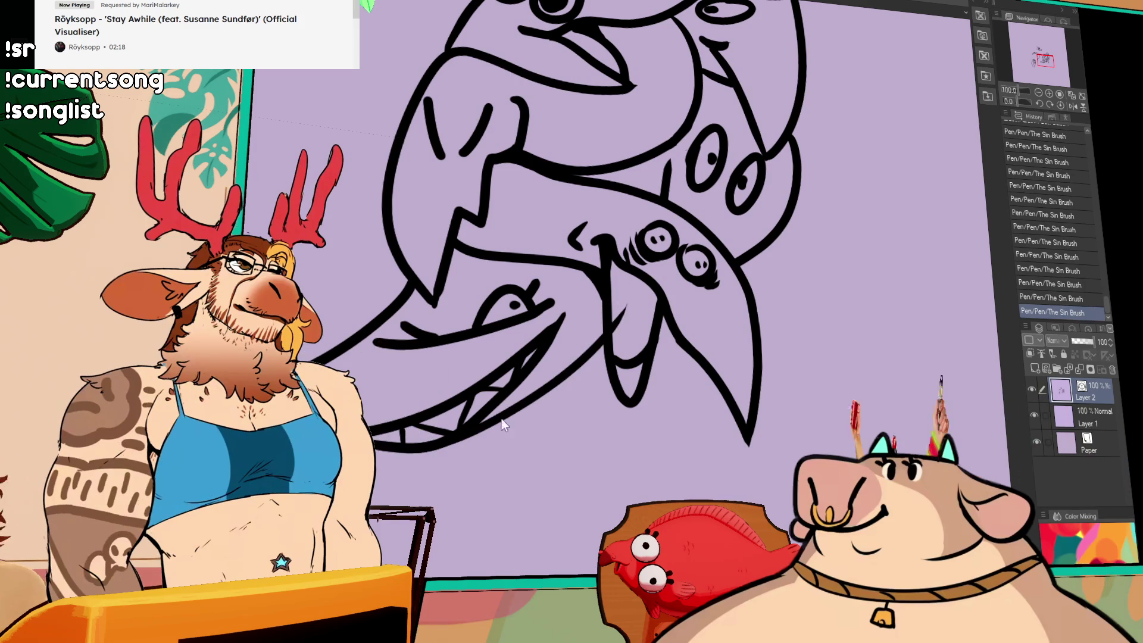
mouse_move(540, 391)
mouse_down()
mouse_move(619, 322)
mouse_move(622, 299)
mouse_up()
Rotate the last jaw stroke into place with the transform handles.
ctrl+click(617, 313)
drag(672, 267, 648, 338)
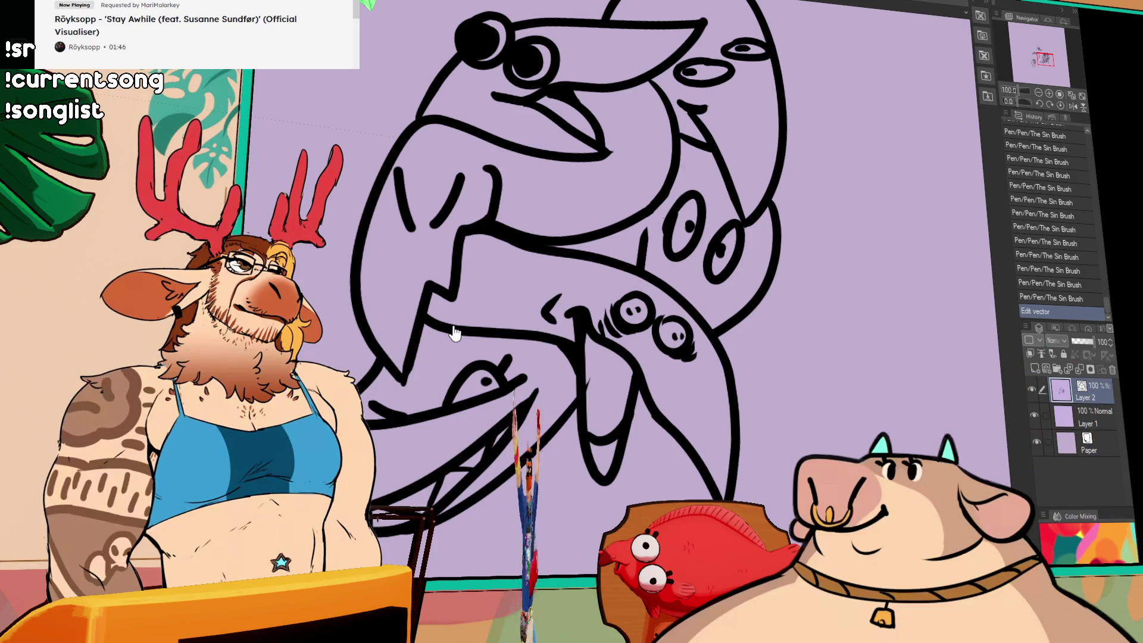
click(1081, 162)
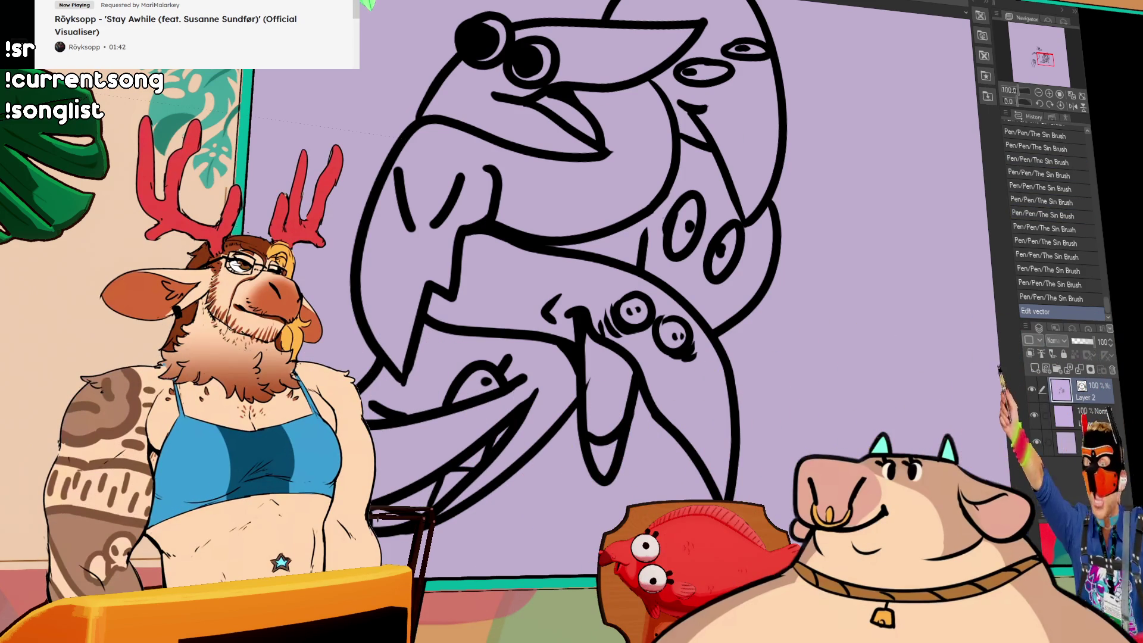